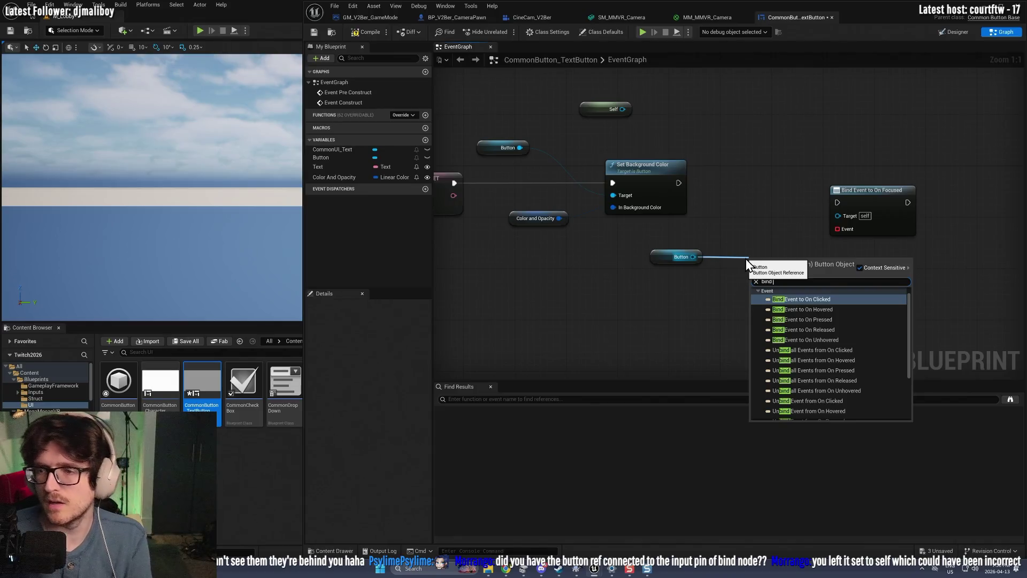
# Step: Search the palette for 'on foc', then filter the Button variable's Details by 'fo'
pyautogui.write('on foc')
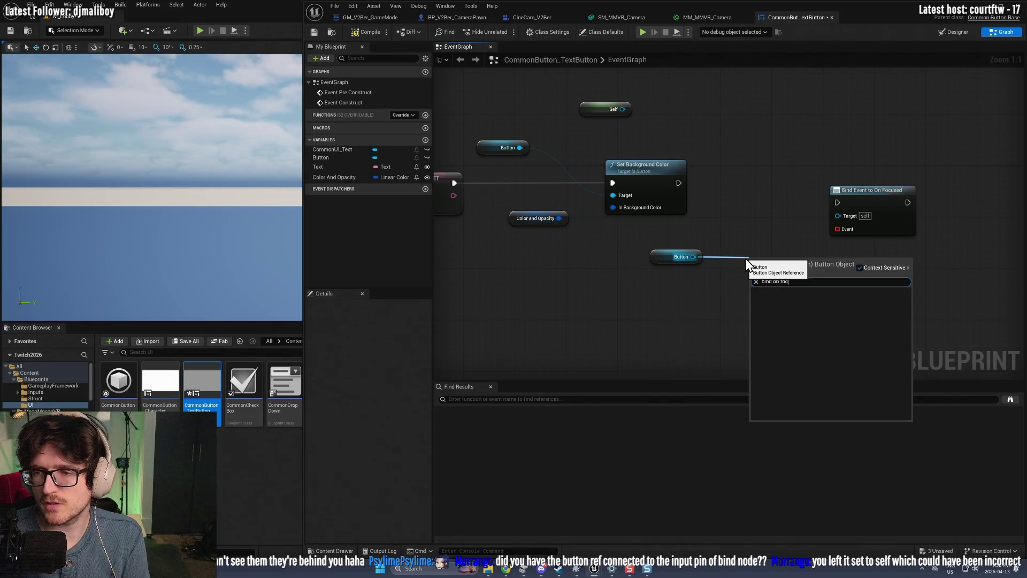
pyautogui.click(331, 157)
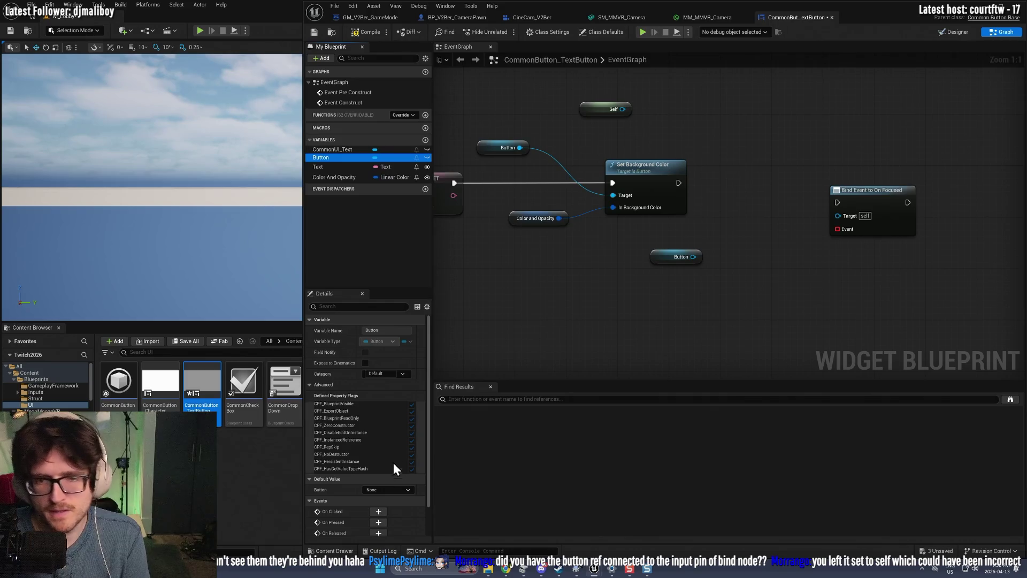
pyautogui.click(339, 306)
pyautogui.write('focus')
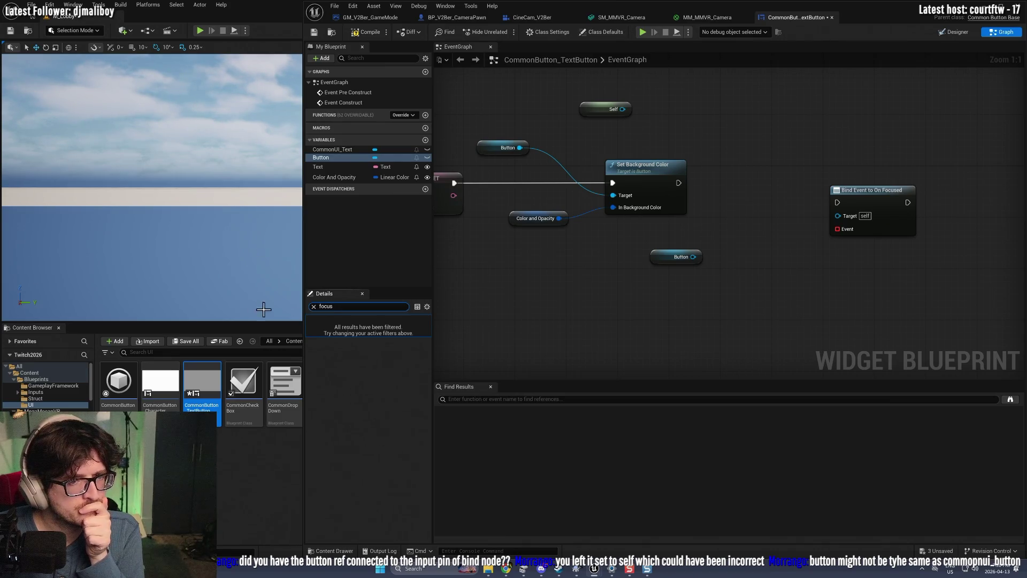
# Step: Reselect the Button variable, clear the focus filter, and switch to the Designer view
pyautogui.click(373, 233)
pyautogui.click(331, 157)
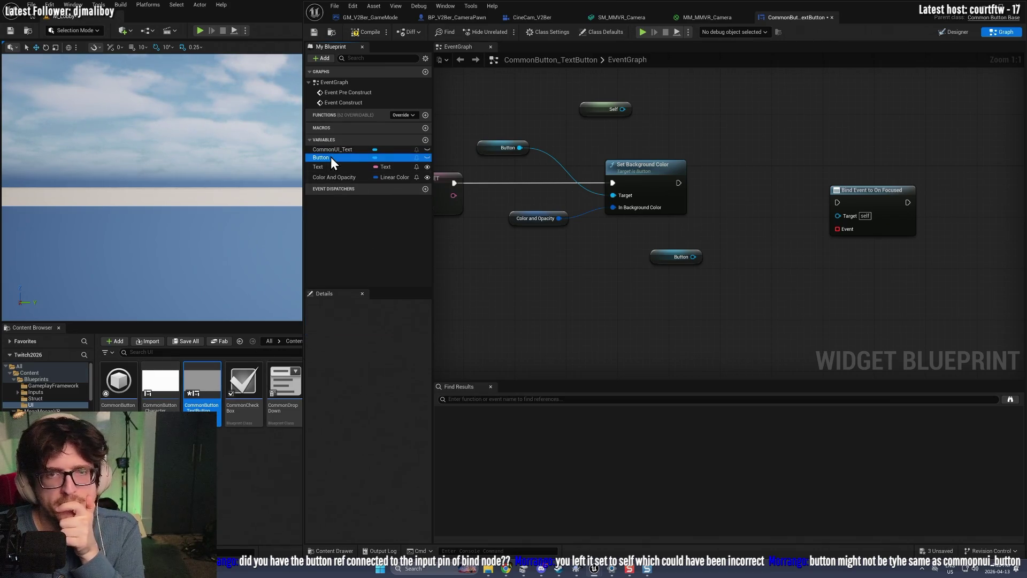
pyautogui.click(314, 308)
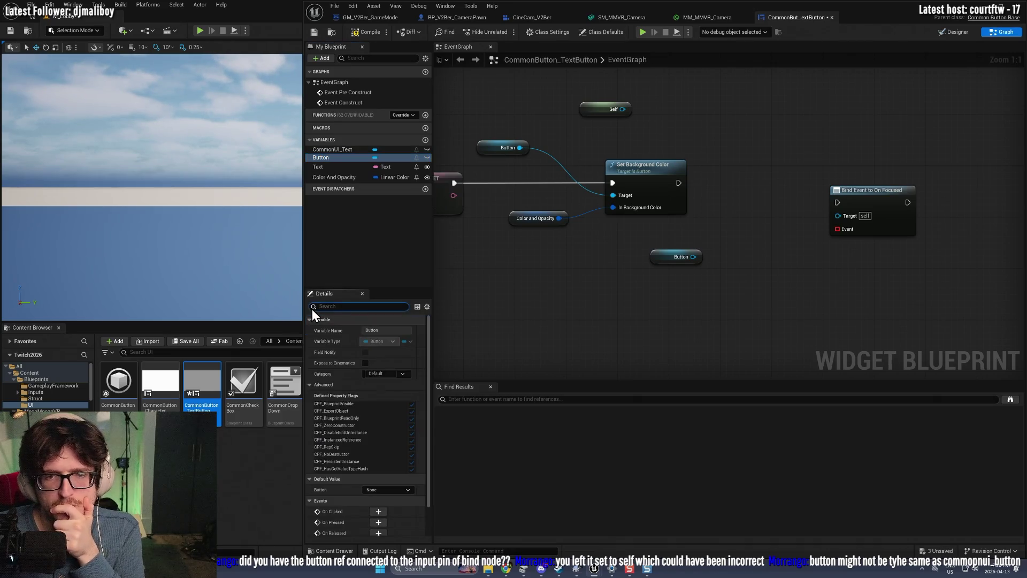
pyautogui.click(955, 32)
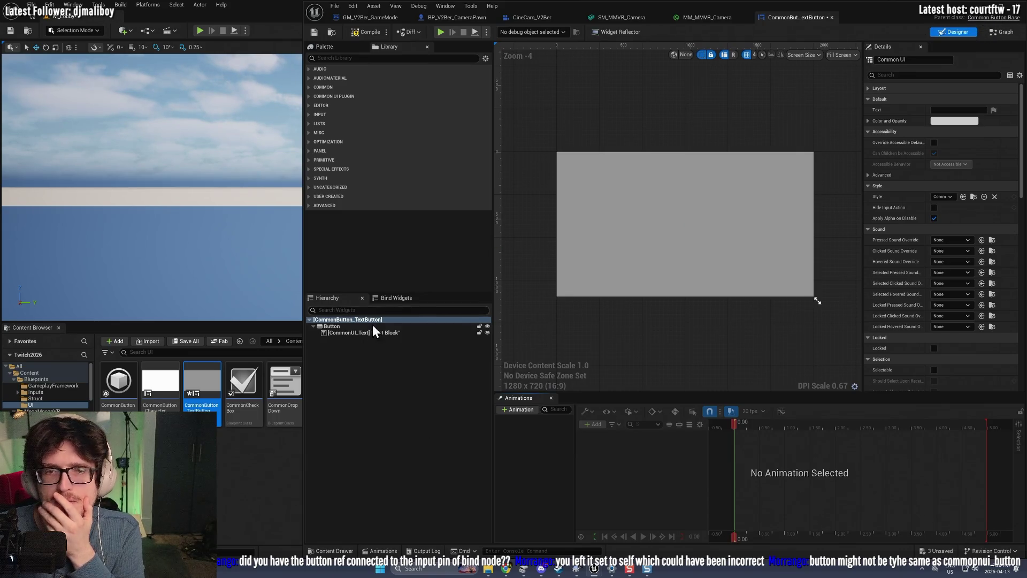
# Step: Inspect the Button widget's properties with a wider Details panel, then reselect the root widget
pyautogui.click(339, 327)
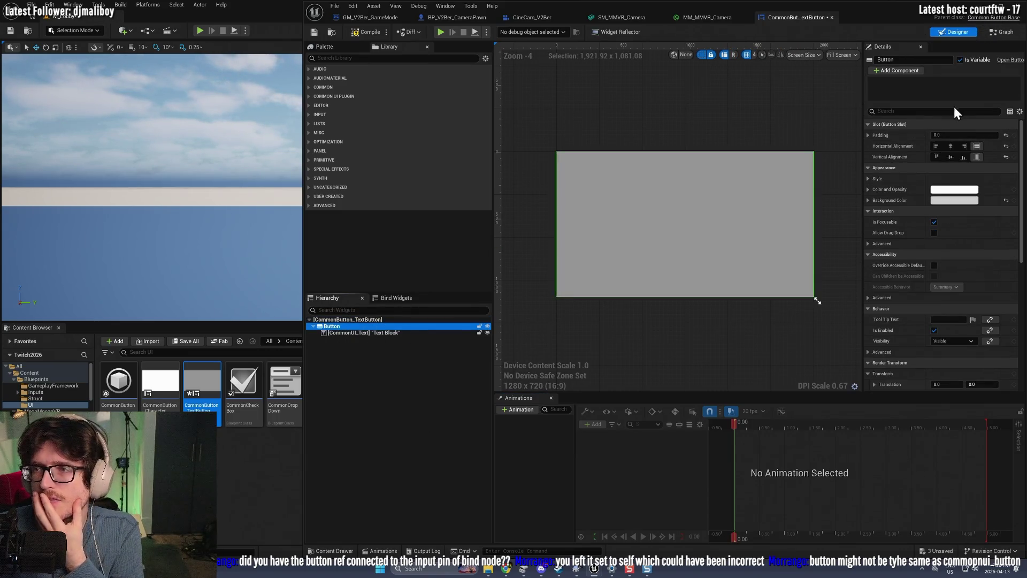
pyautogui.moveTo(862, 87)
pyautogui.mouseDown()
pyautogui.moveTo(793, 96)
pyautogui.moveTo(859, 94)
pyautogui.mouseUp()
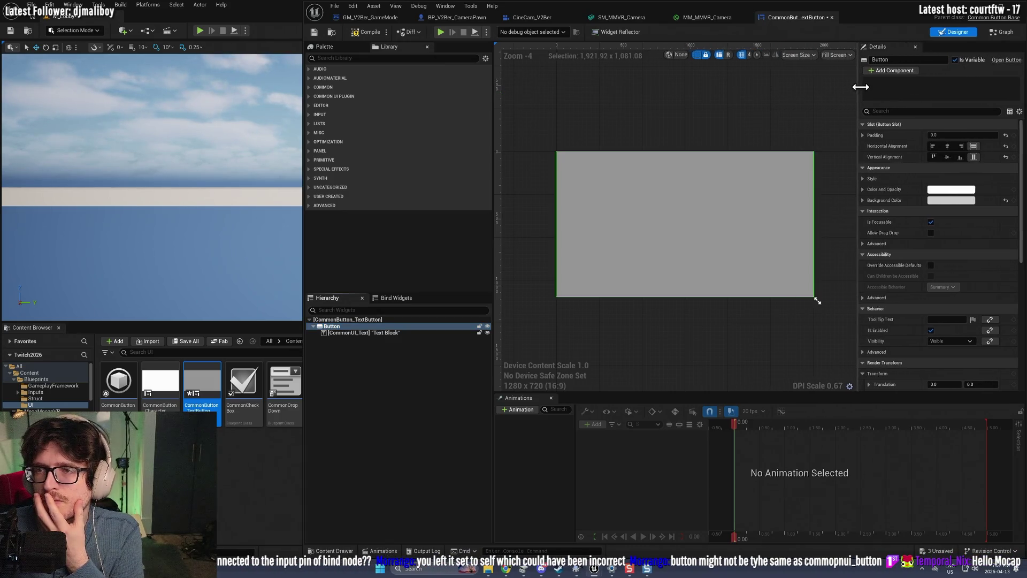
pyautogui.click(361, 320)
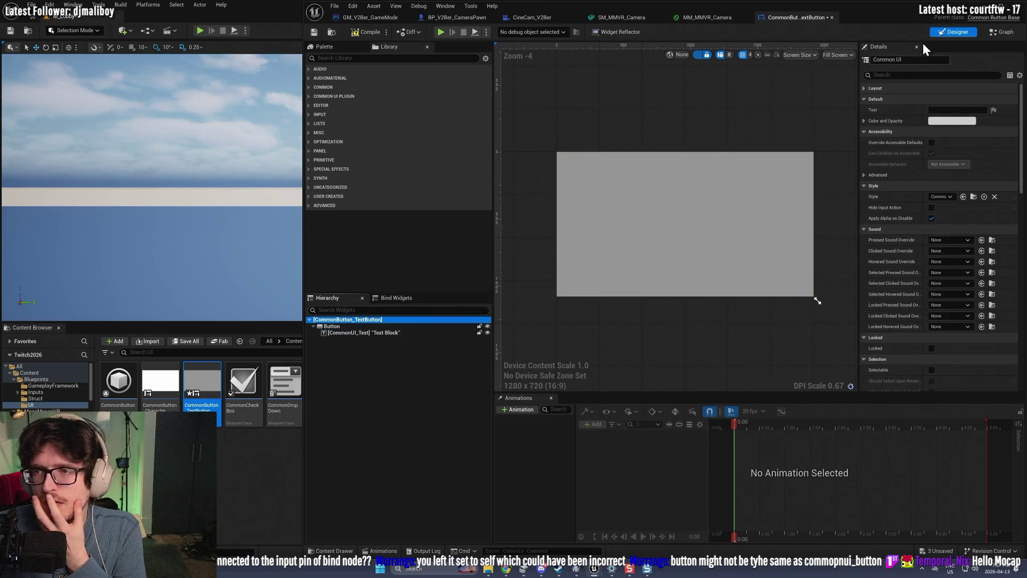
# Step: Delete the lone Button reference and Bind Event to On Focused nodes, then start a play test
pyautogui.click(997, 32)
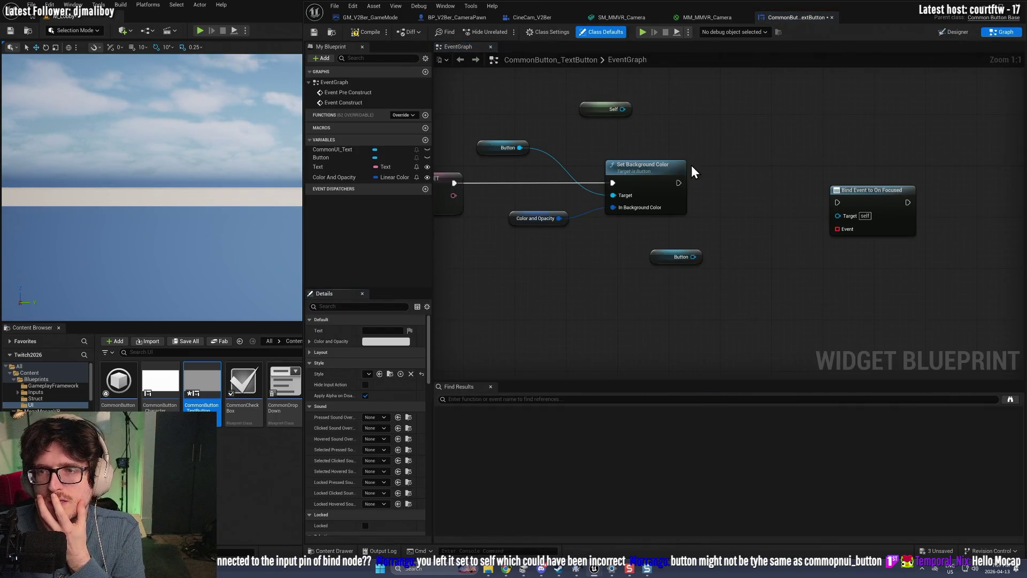
pyautogui.click(675, 257)
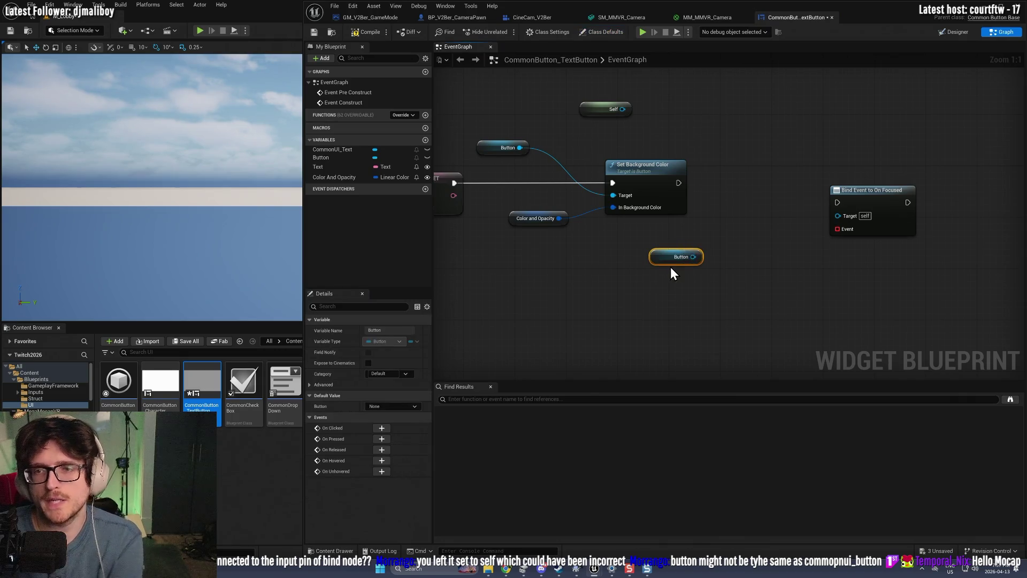
pyautogui.press('Delete')
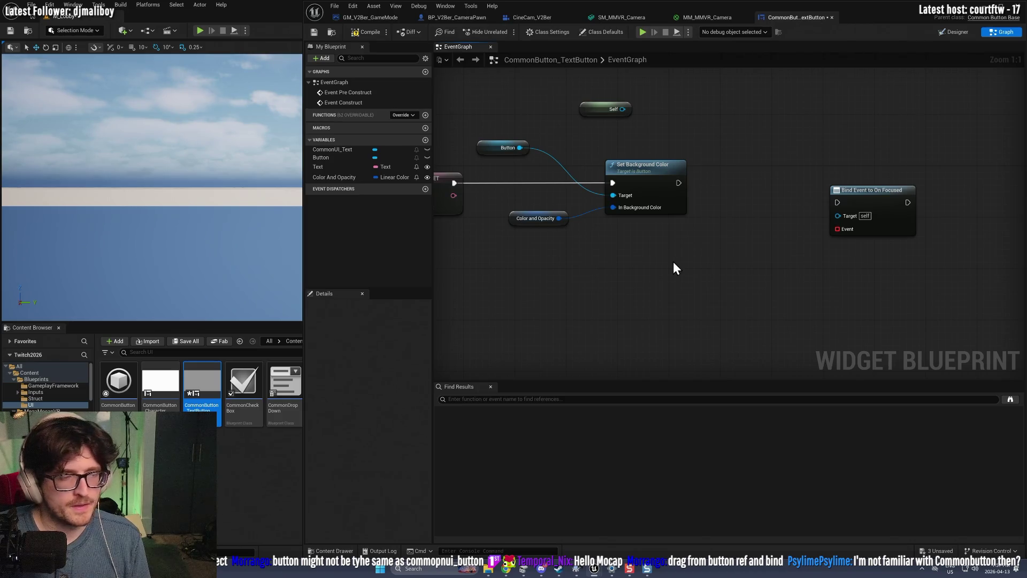
pyautogui.moveTo(881, 197); pyautogui.dragTo(862, 190)
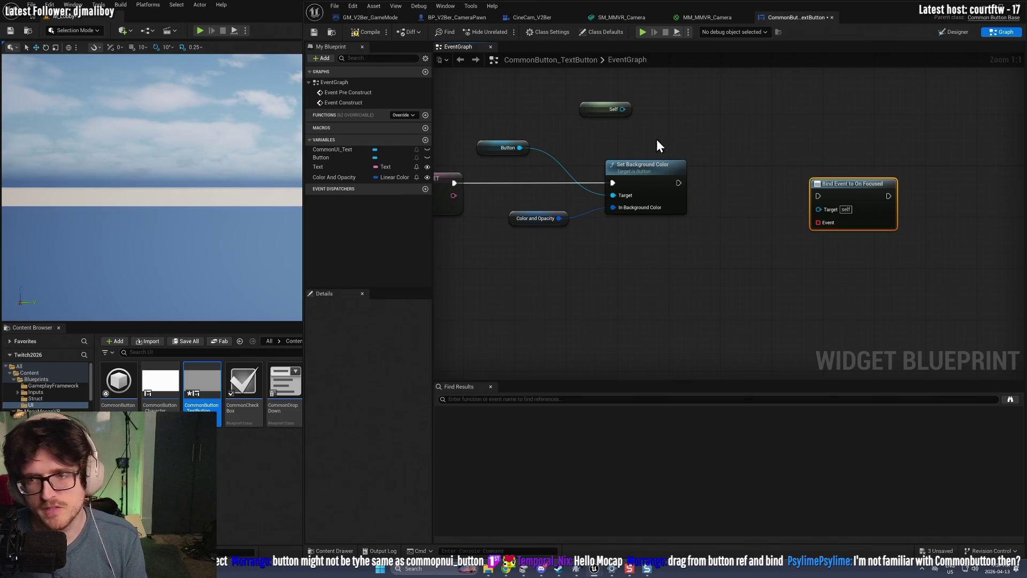
pyautogui.press('Delete')
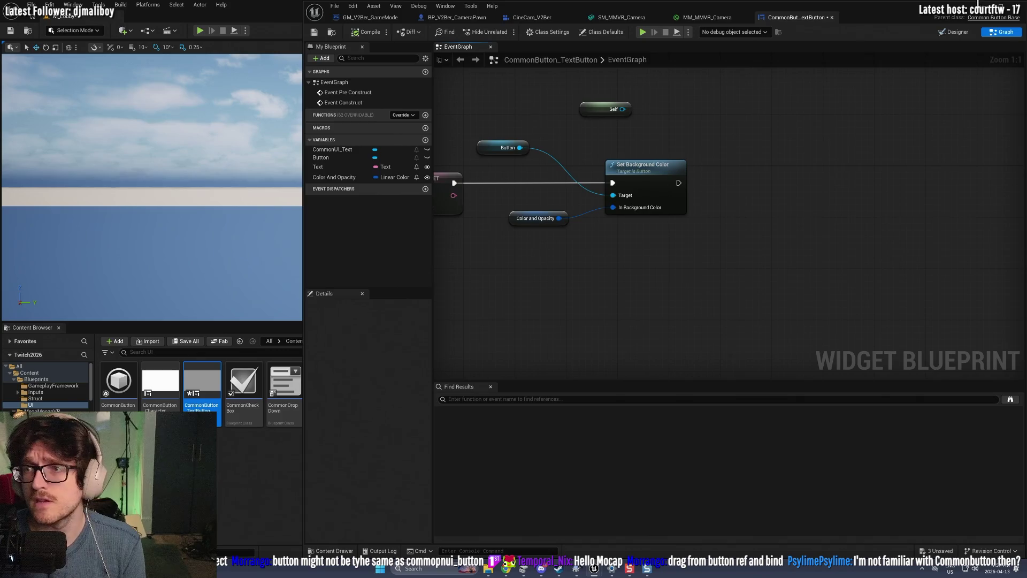
pyautogui.click(232, 28)
pyautogui.click(200, 30)
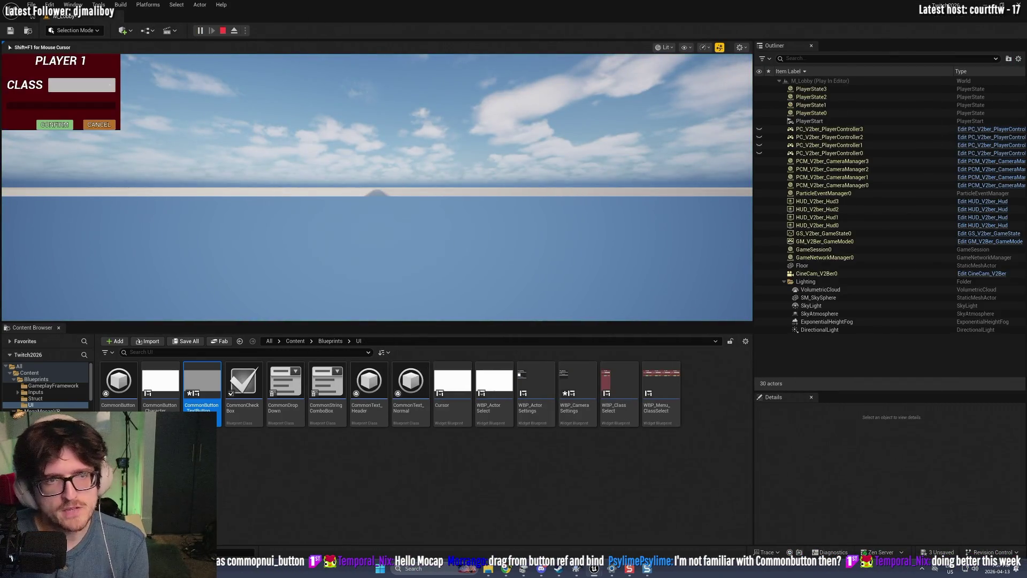
# Step: In the running game, set PLAYER 1's CLASS to Actor, then reopen CommonButton_TextButton
pyautogui.hotkey('alt', 'Tab')
pyautogui.hotkey('alt', 'Tab')
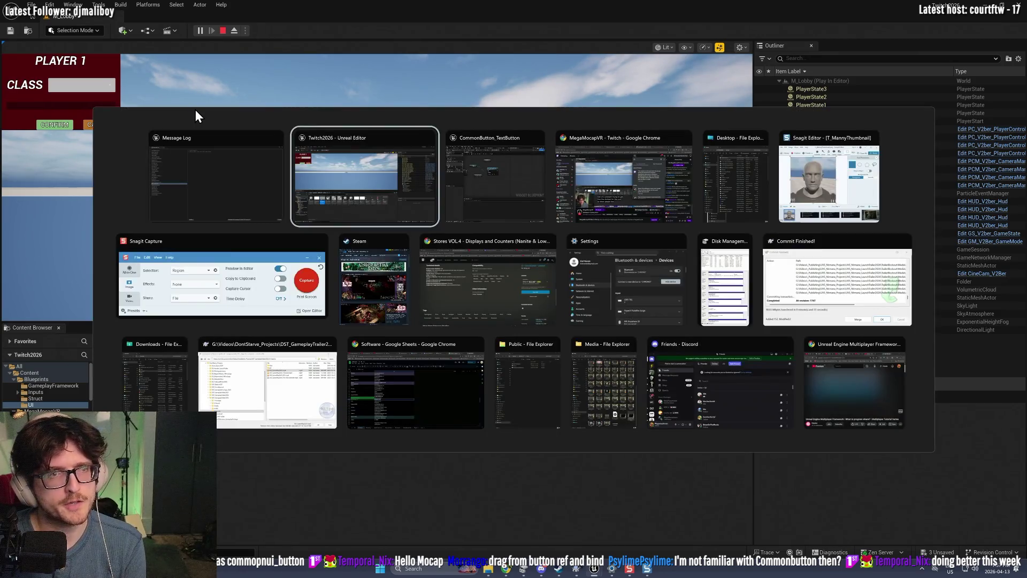
pyautogui.click(233, 118)
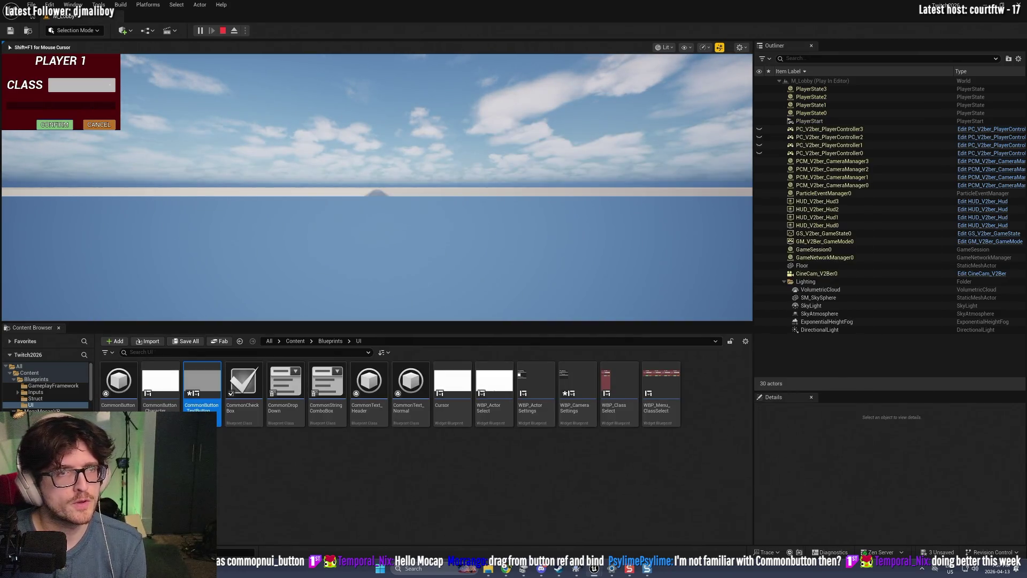
pyautogui.click(82, 85)
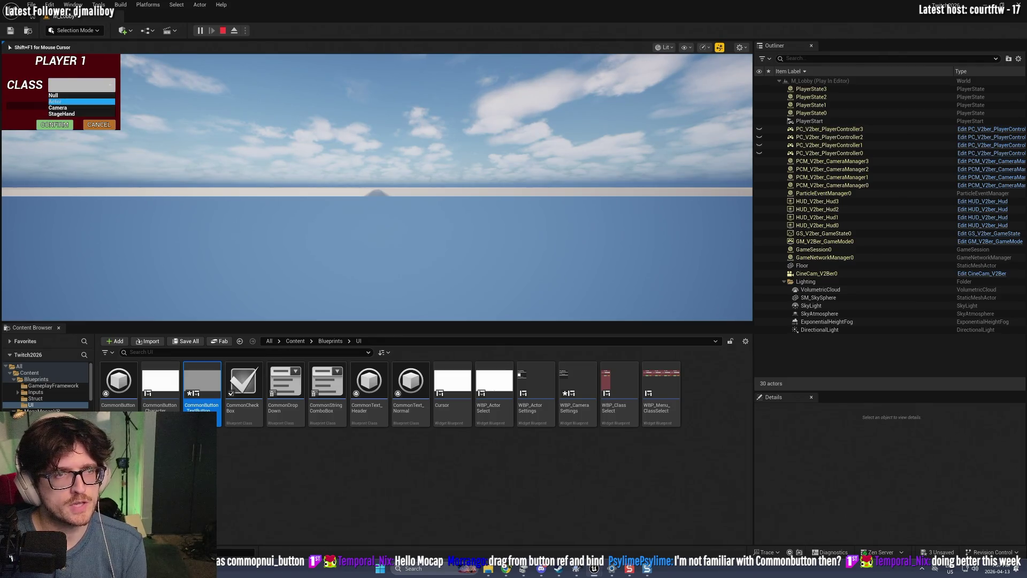
pyautogui.click(55, 101)
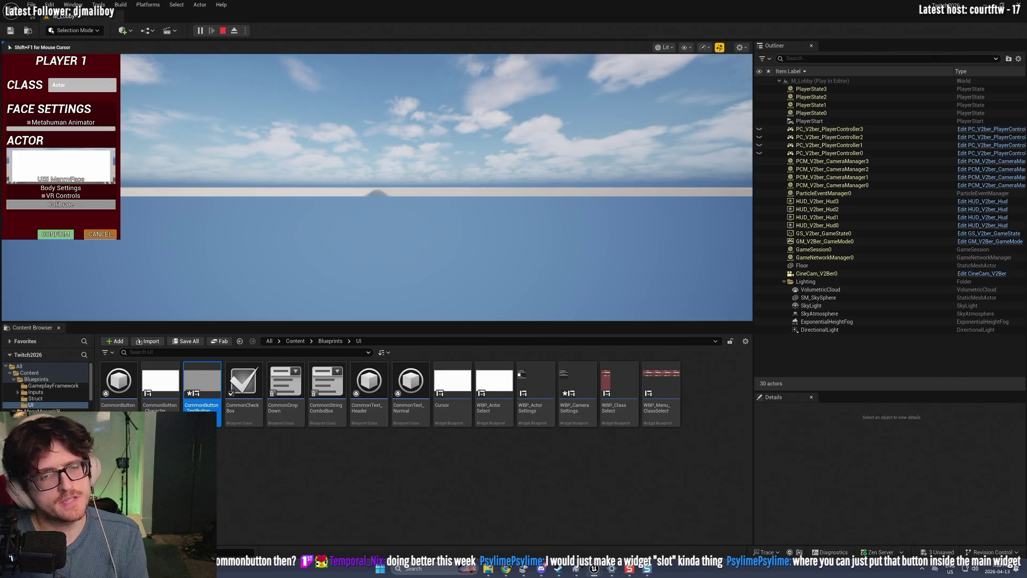
pyautogui.doubleClick(201, 385)
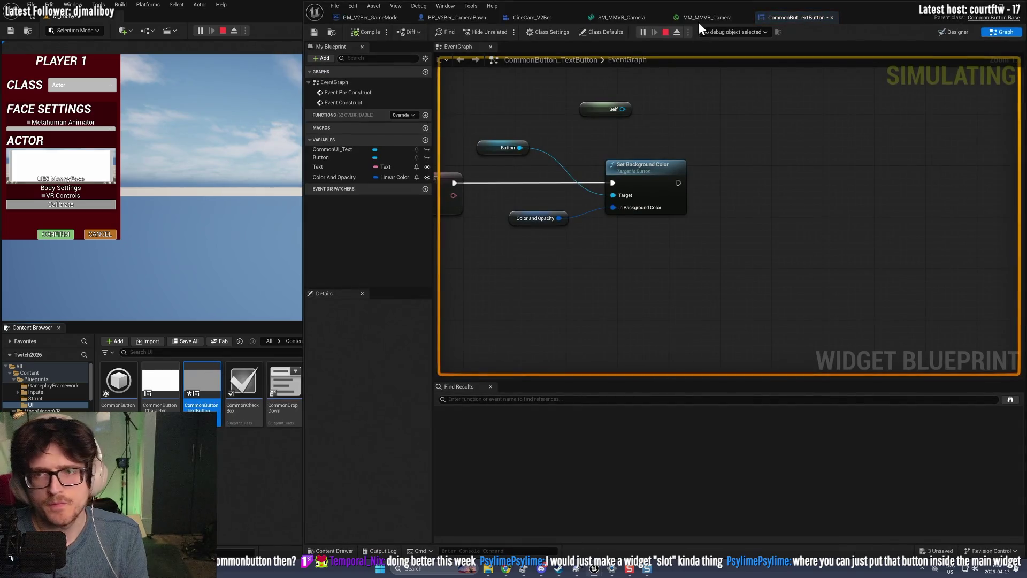
# Step: Check the Button and root widgets in Designer, minimize the blueprint, and CONFIRM the Actor class
pyautogui.click(953, 32)
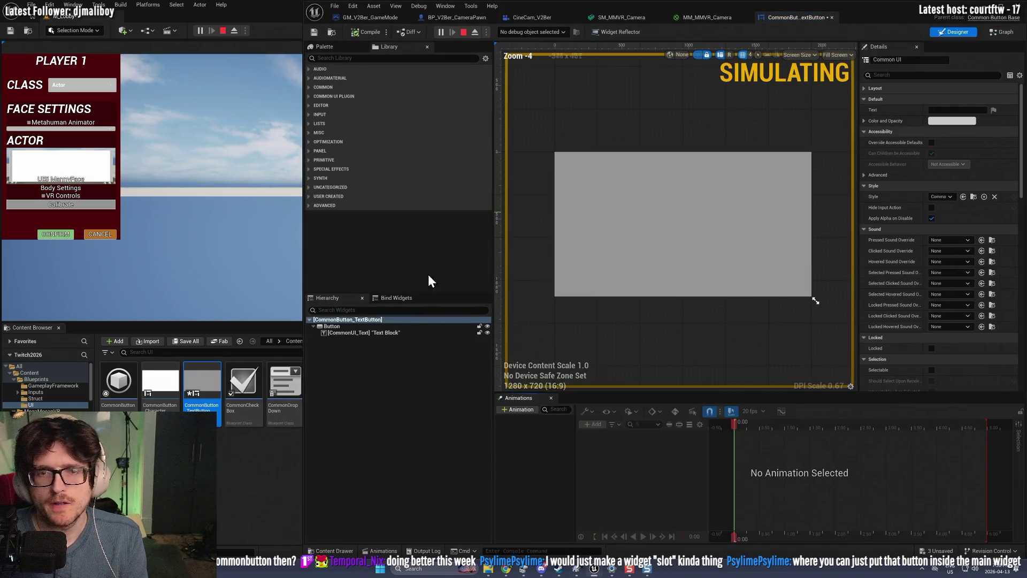
pyautogui.click(339, 326)
pyautogui.click(340, 318)
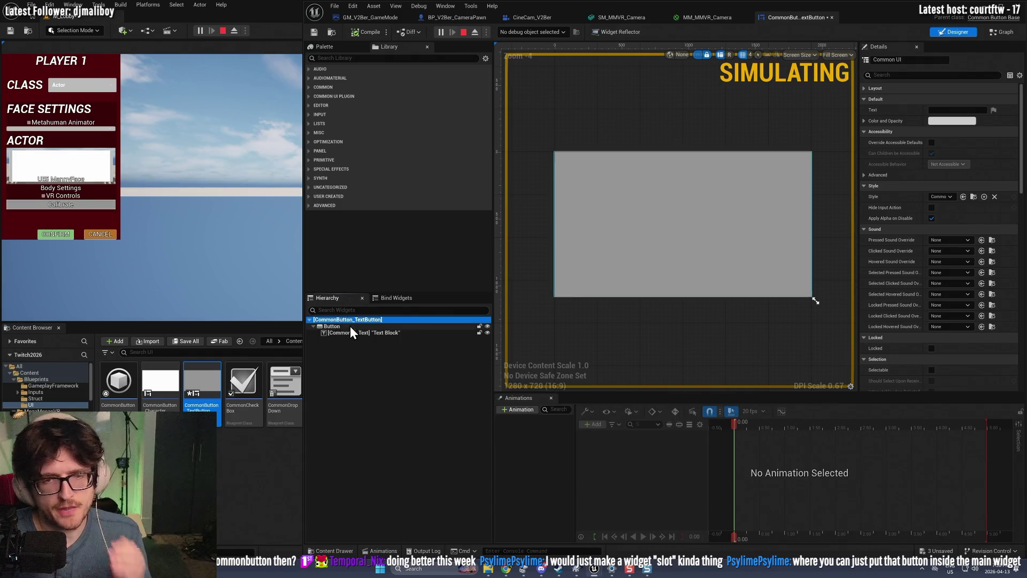
pyautogui.click(331, 327)
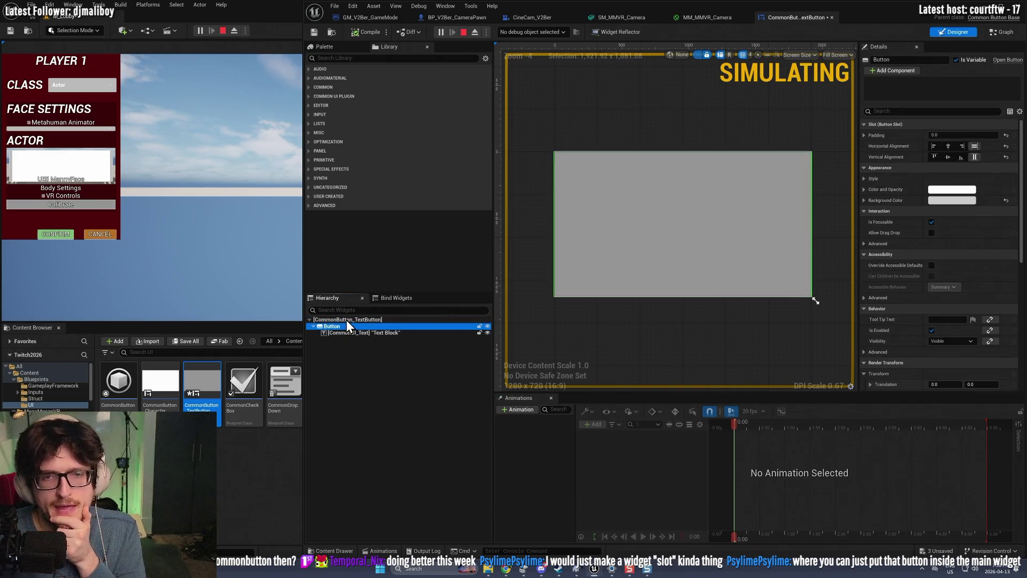
pyautogui.click(346, 320)
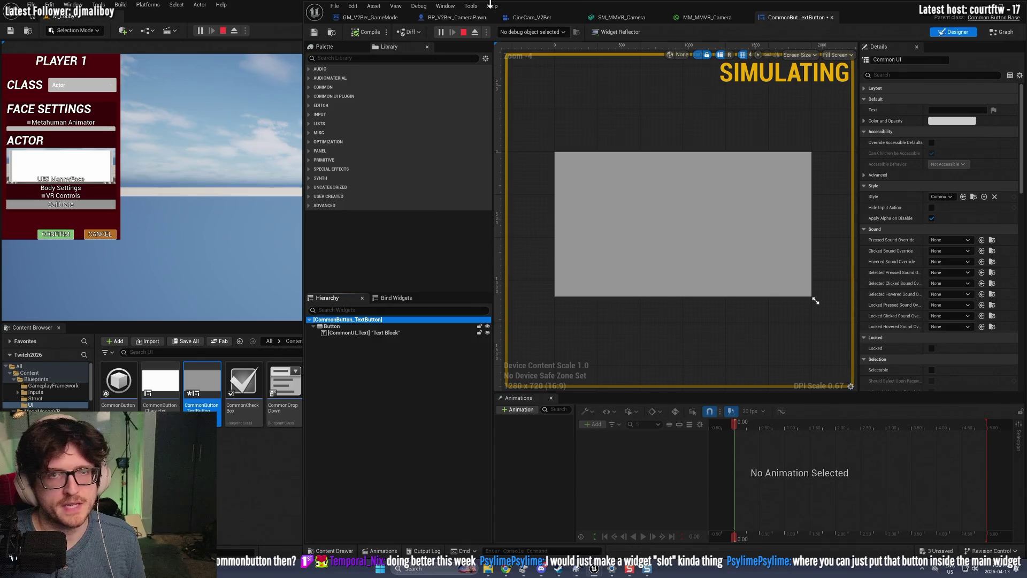
pyautogui.doubleClick(586, 13)
pyautogui.click(57, 235)
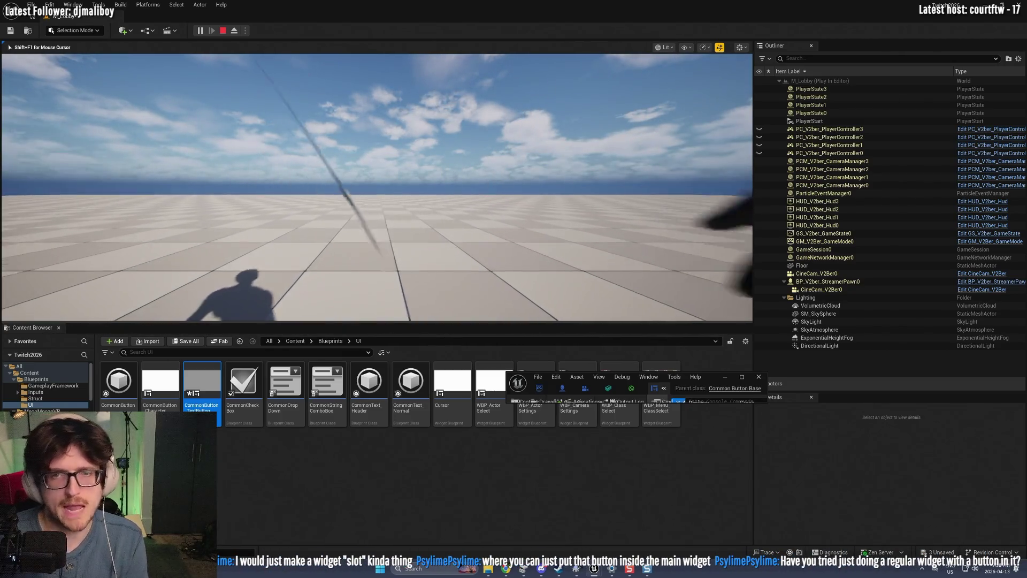
# Step: Recapture the game view, then stop the Play-in-Editor session
pyautogui.click(4, 61)
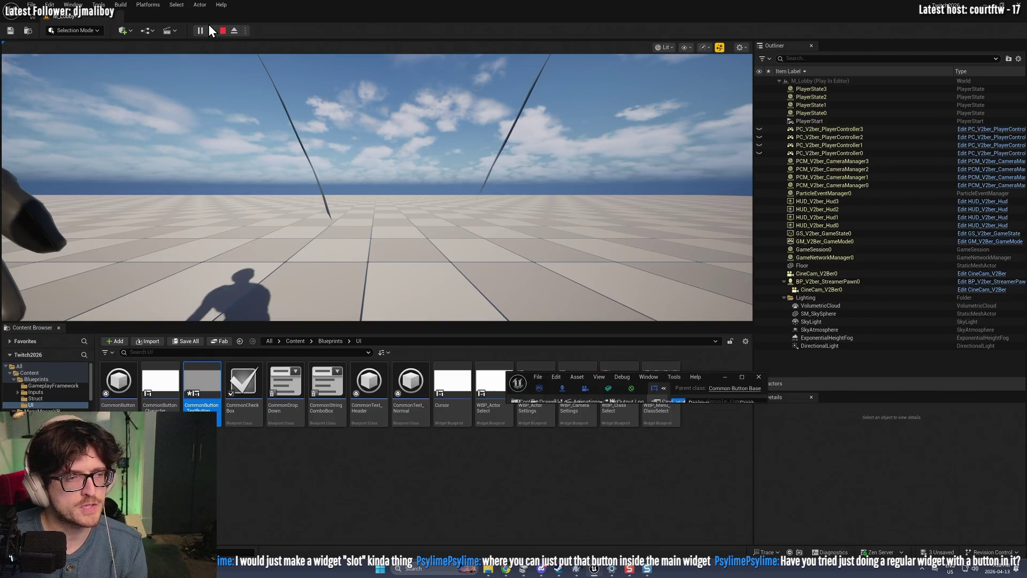
pyautogui.click(225, 29)
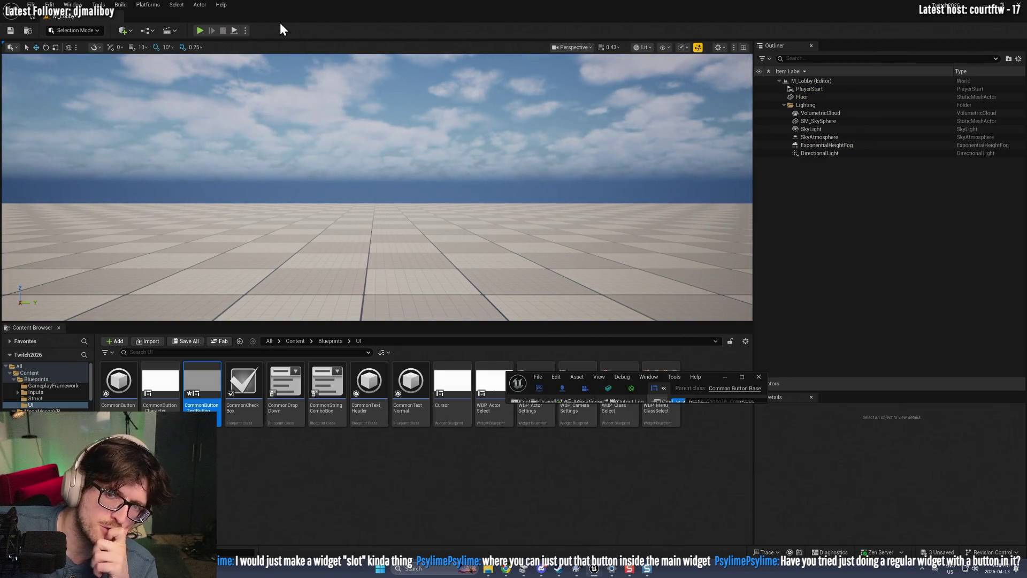
# Step: Open WBP_Class Select from the Blueprints folder and enlarge its editor to full screen
pyautogui.click(259, 470)
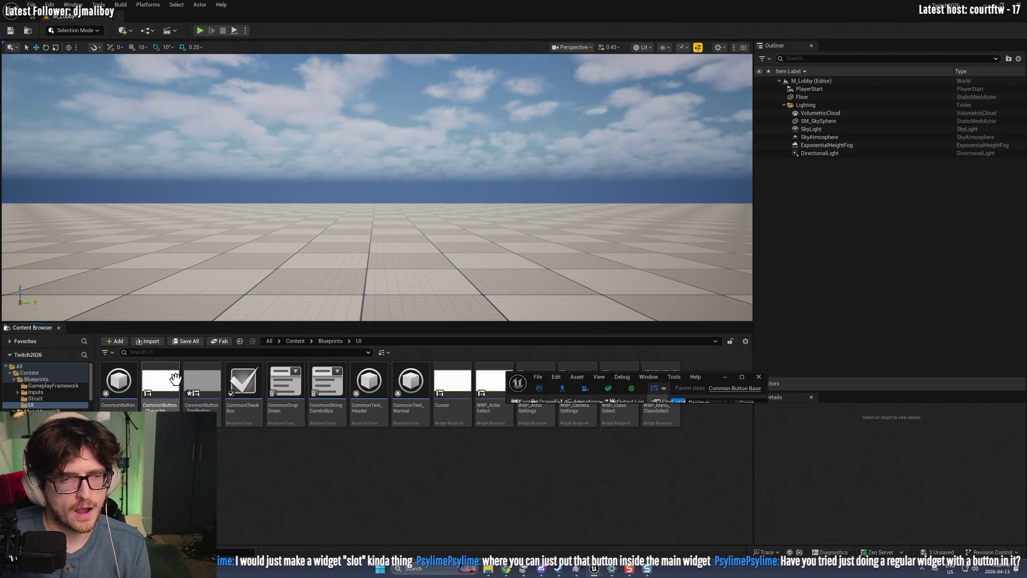
pyautogui.click(330, 342)
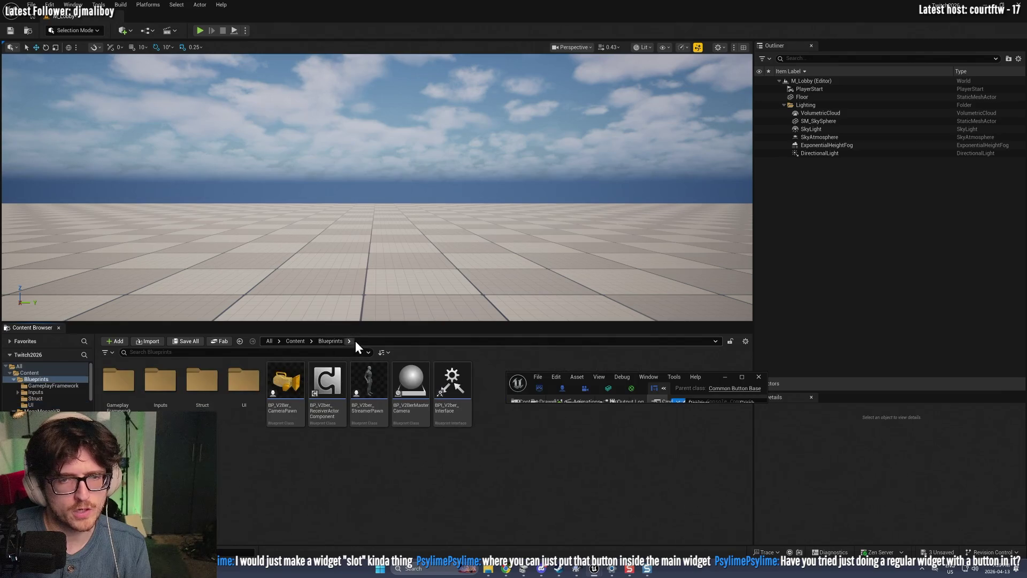
pyautogui.doubleClick(242, 386)
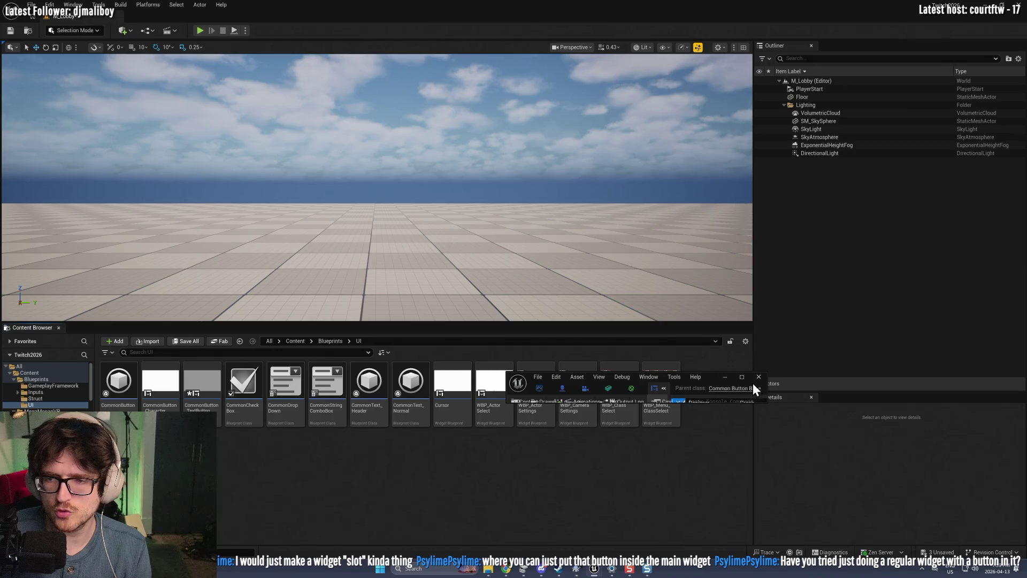
pyautogui.doubleClick(610, 380)
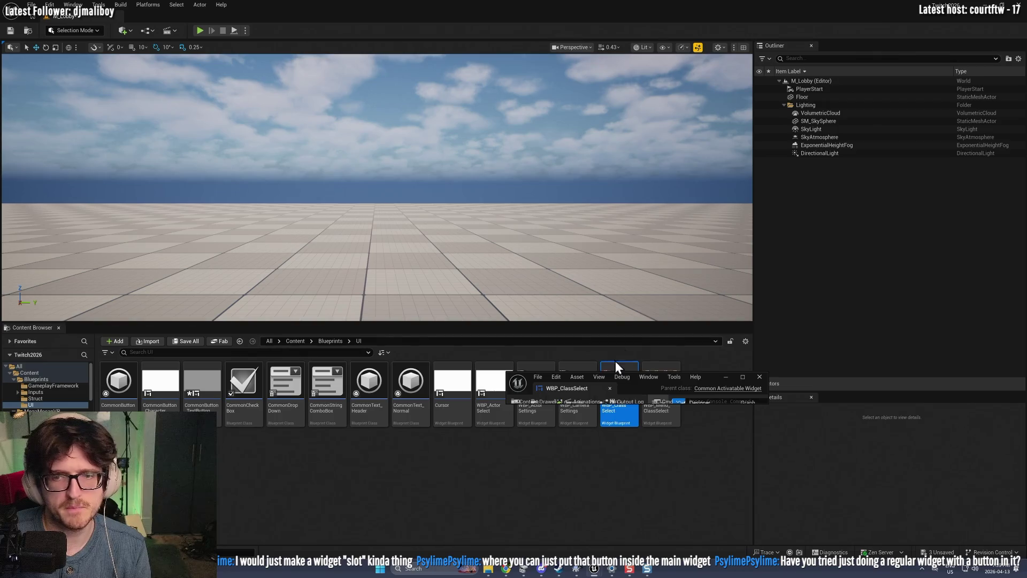
pyautogui.moveTo(699, 383); pyautogui.dragTo(622, 1)
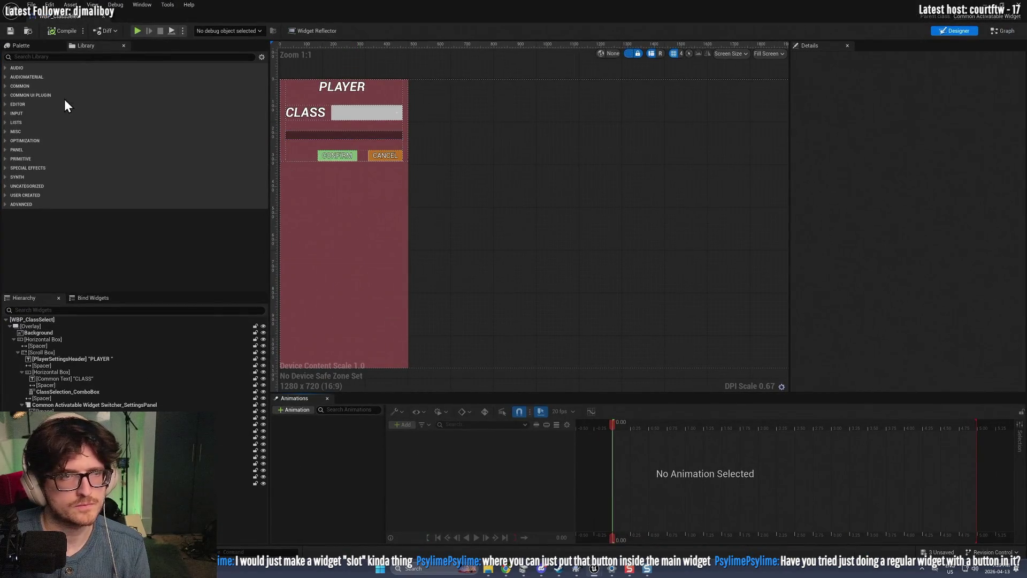
# Step: Add a Button from the palette below CONFIRM and CANCEL, then compile the widget
pyautogui.click(56, 57)
pyautogui.write('butto')
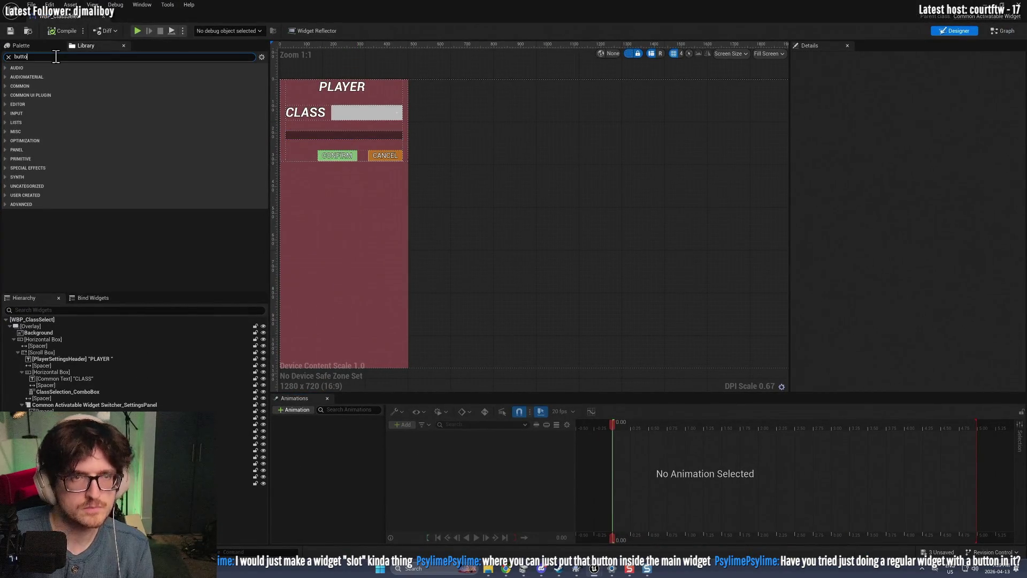
pyautogui.write('n')
pyautogui.moveTo(32, 182)
pyautogui.mouseDown()
pyautogui.moveTo(337, 134)
pyautogui.moveTo(347, 156)
pyautogui.moveTo(329, 166)
pyautogui.moveTo(308, 158)
pyautogui.mouseUp()
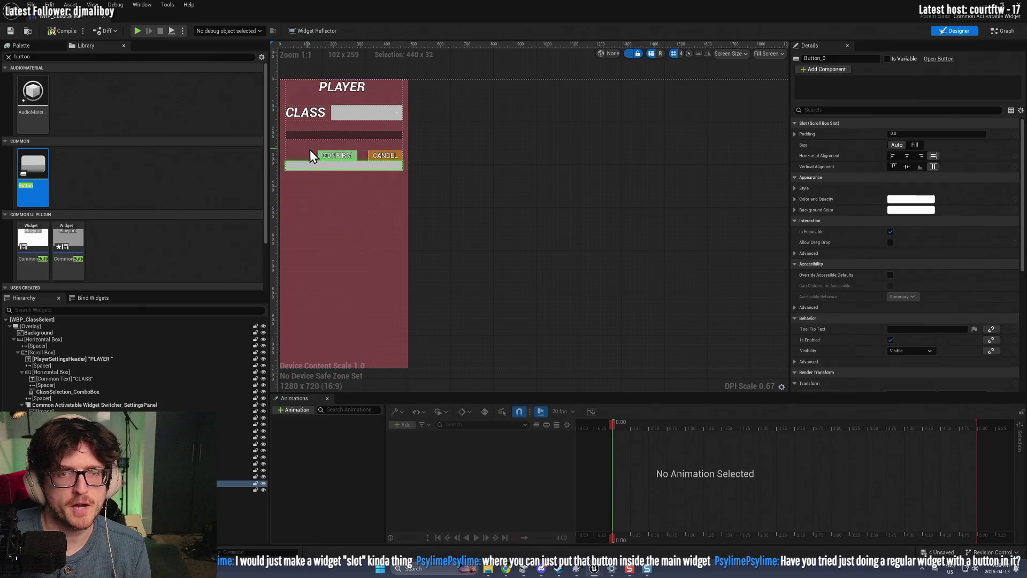
pyautogui.click(59, 30)
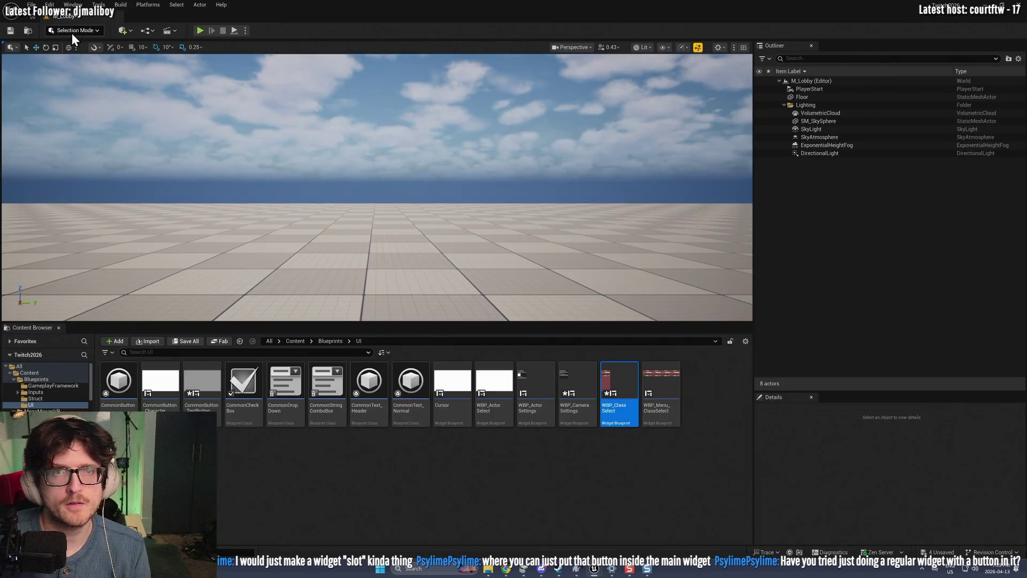
# Step: Run a quick playtest of the class-select screen, stop it, and reopen WBP_Class Select
pyautogui.click(200, 30)
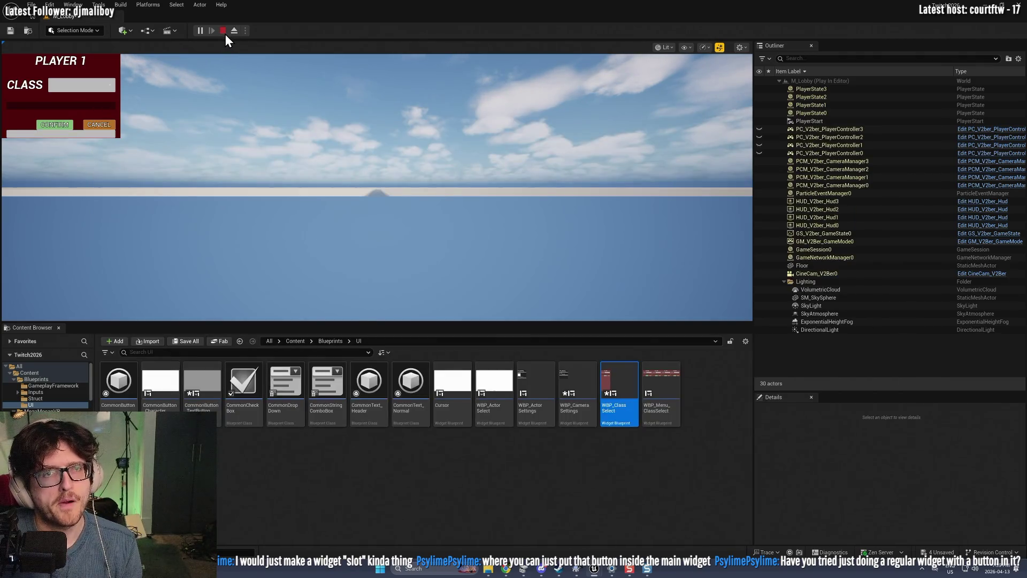
pyautogui.click(224, 32)
pyautogui.doubleClick(620, 394)
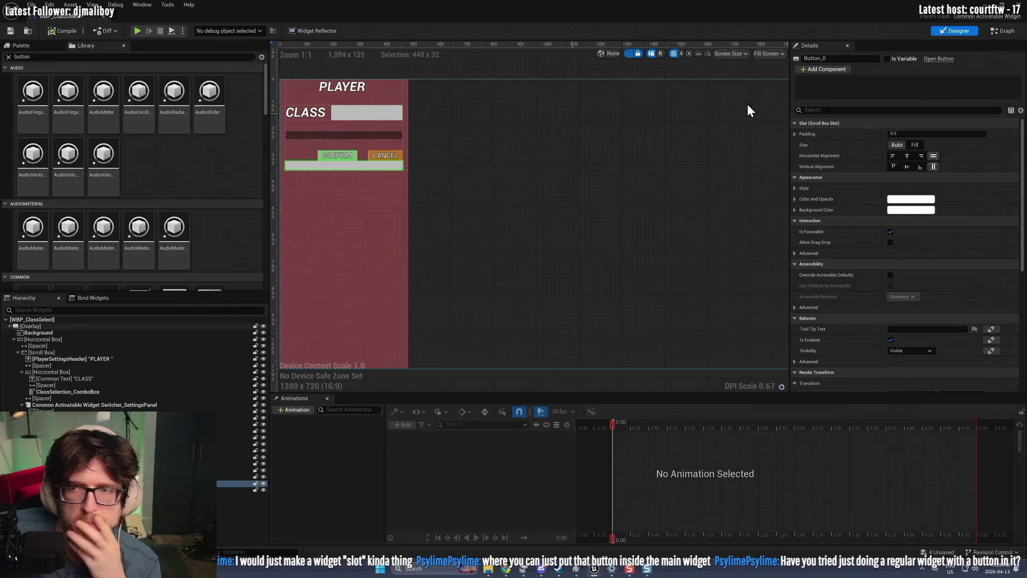
# Step: Filter Details by 'focu' to check Is Focusable, then select Button_0 and clear the filter
pyautogui.scroll(-5, 1015, 374)
pyautogui.scroll(-3, 1015, 374)
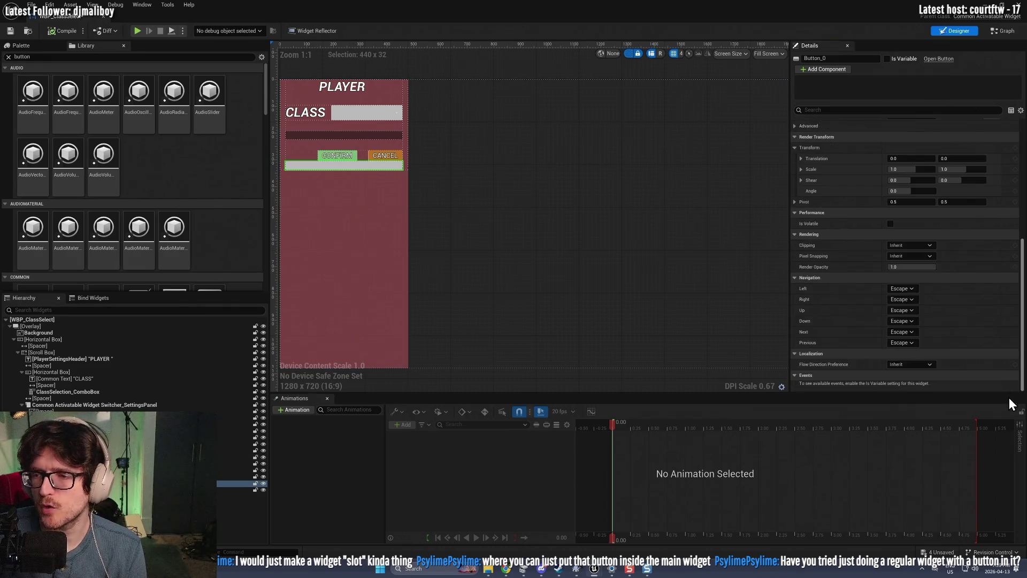
pyautogui.click(849, 109)
pyautogui.write('focu')
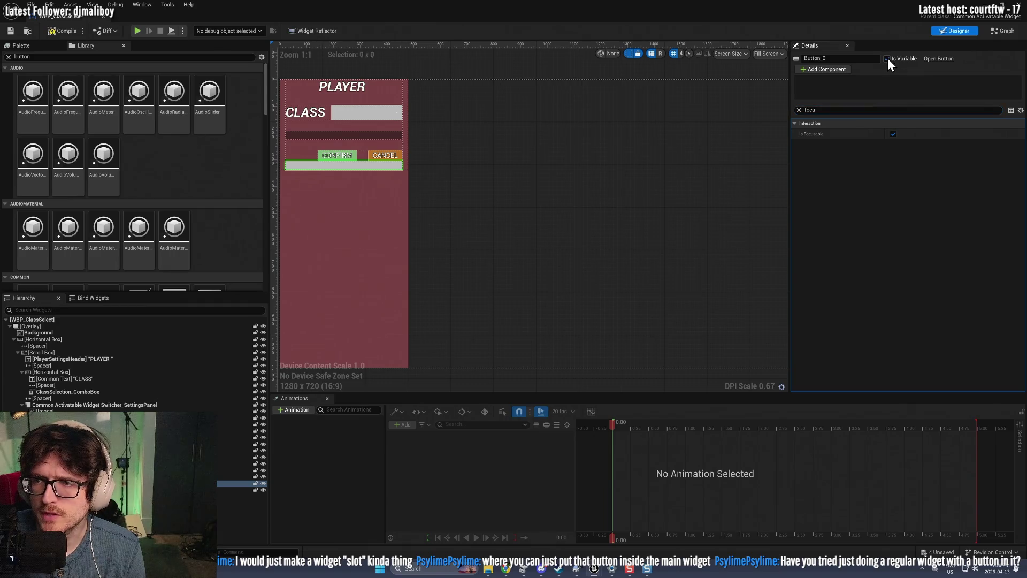
pyautogui.click(367, 172)
pyautogui.click(366, 164)
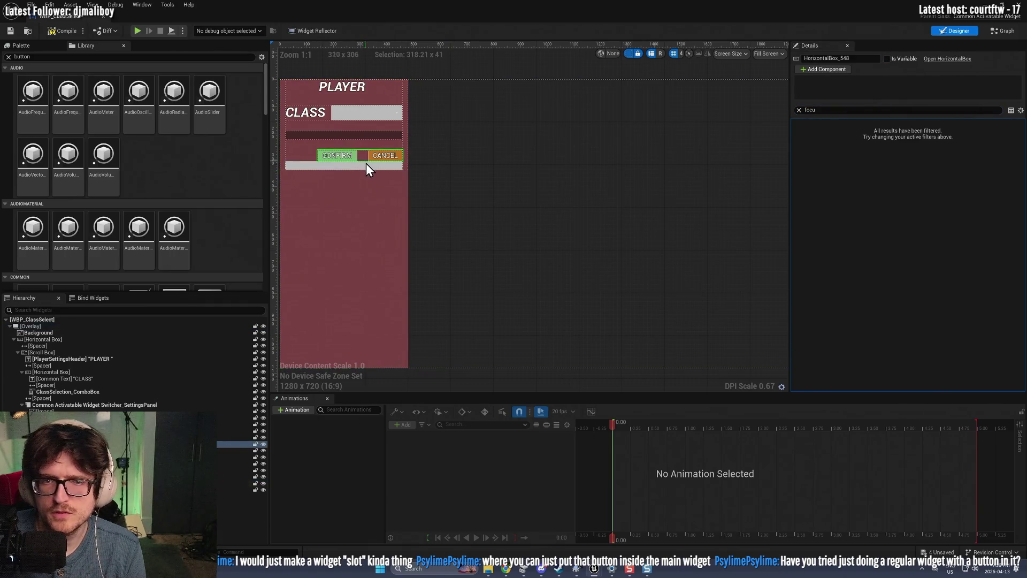
pyautogui.click(799, 111)
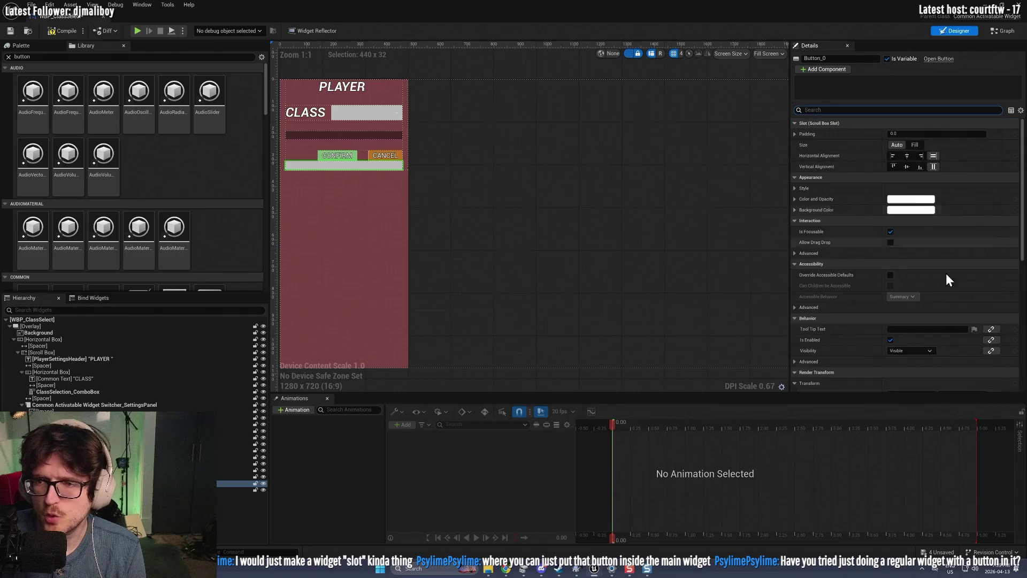
# Step: Delete Button_0, compile WBP_ClassSelect, and move the widget editor aside
pyautogui.scroll(-10, 946, 273)
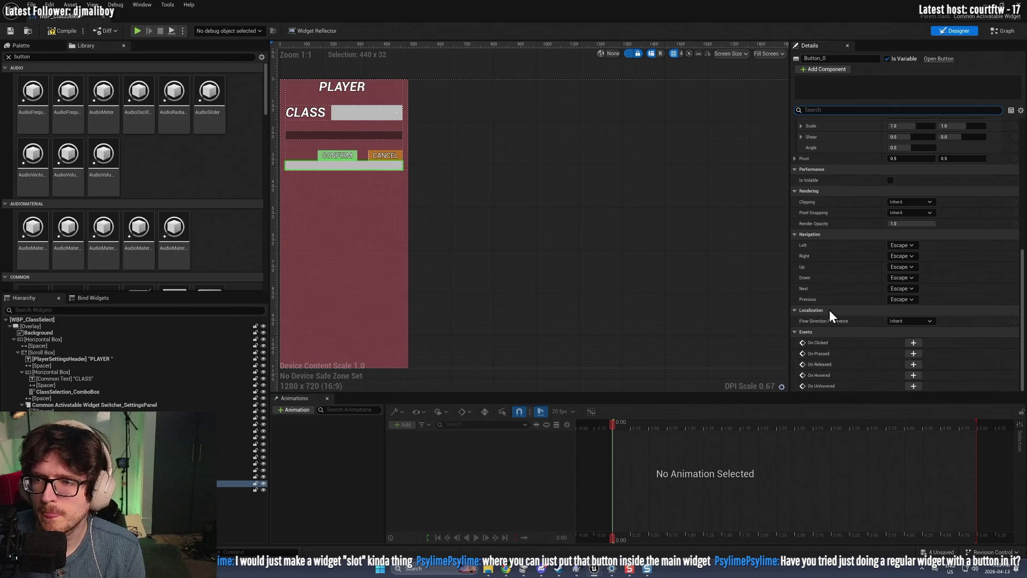
pyautogui.scroll(5, 829, 309)
pyautogui.press('Delete')
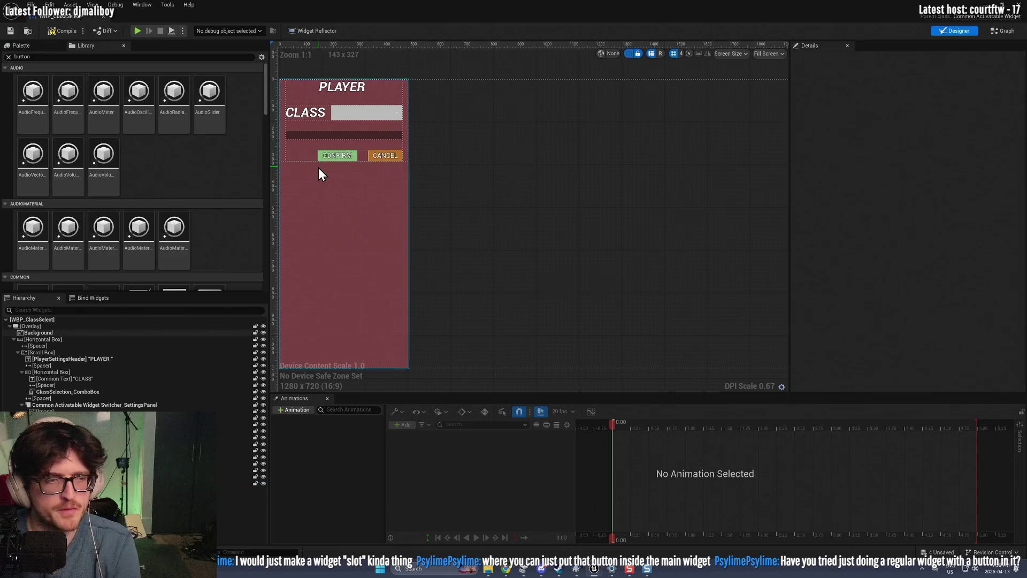
pyautogui.click(56, 33)
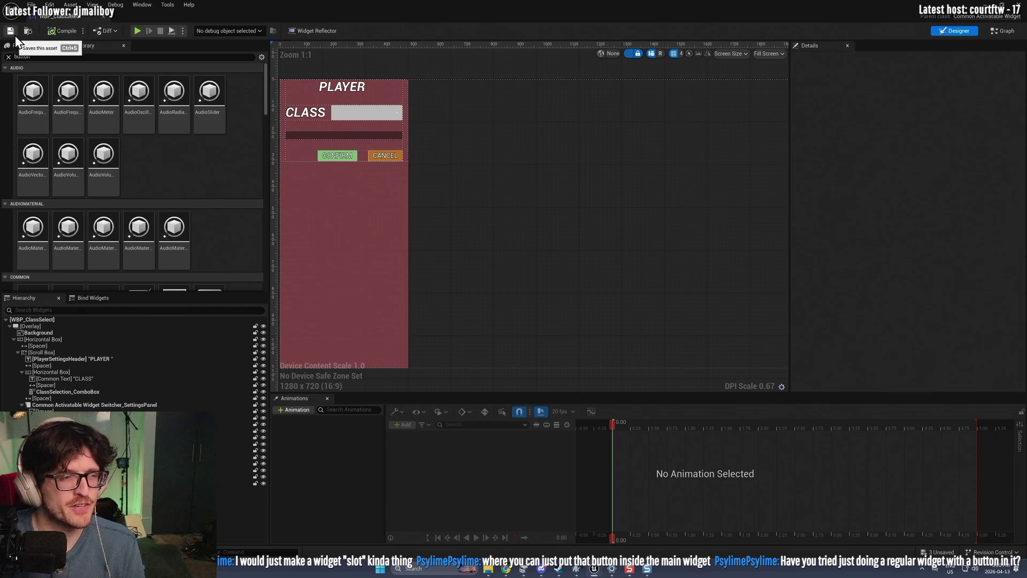
pyautogui.moveTo(620, 8)
pyautogui.mouseDown()
pyautogui.moveTo(362, 92)
pyautogui.moveTo(61, 102)
pyautogui.mouseUp()
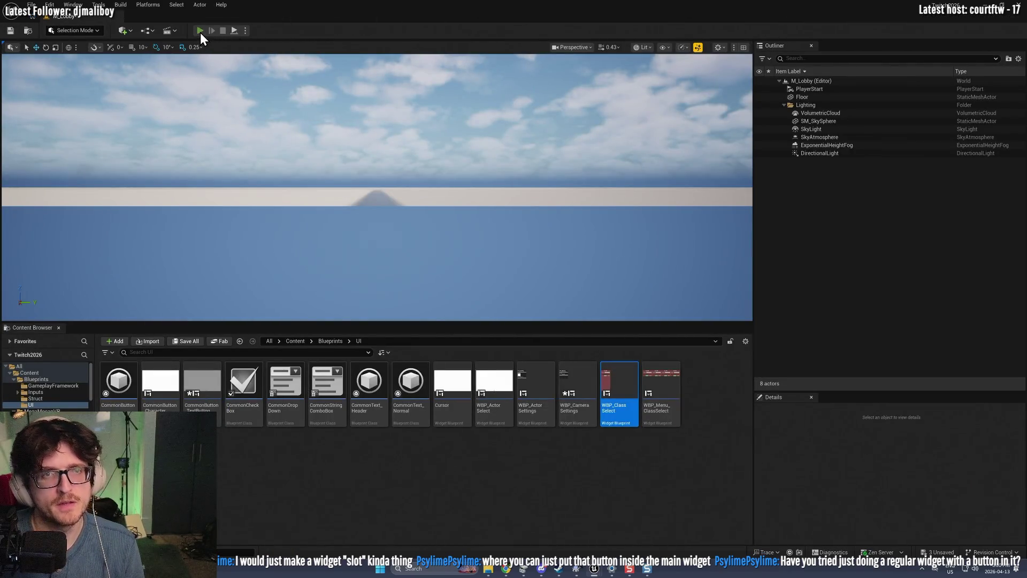
# Step: Playtest choosing and confirming the Camera class, then free the mouse with Shift+F1 and stop
pyautogui.click(200, 31)
pyautogui.hotkey('alt', 'Tab')
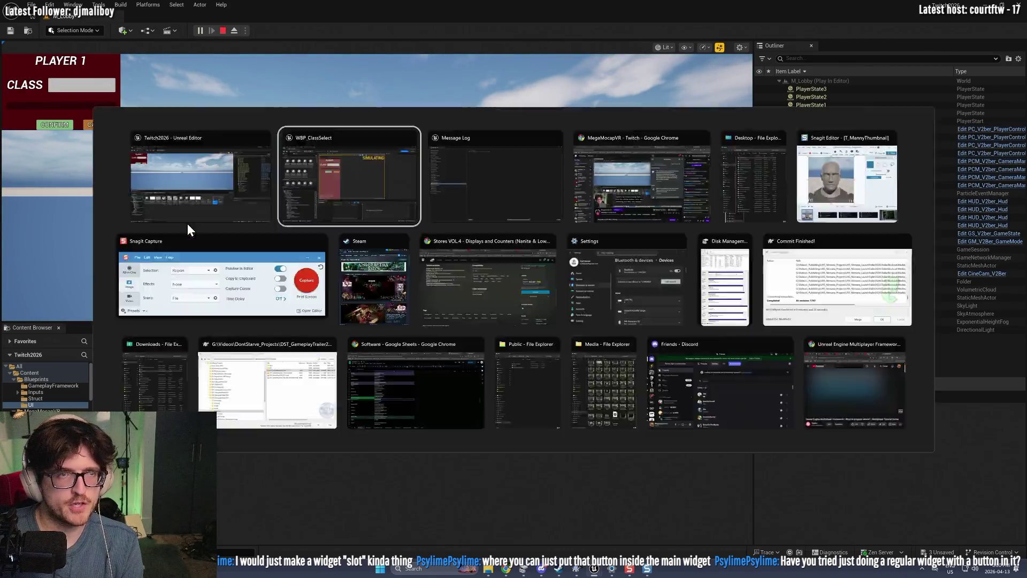
pyautogui.click(184, 217)
pyautogui.click(75, 107)
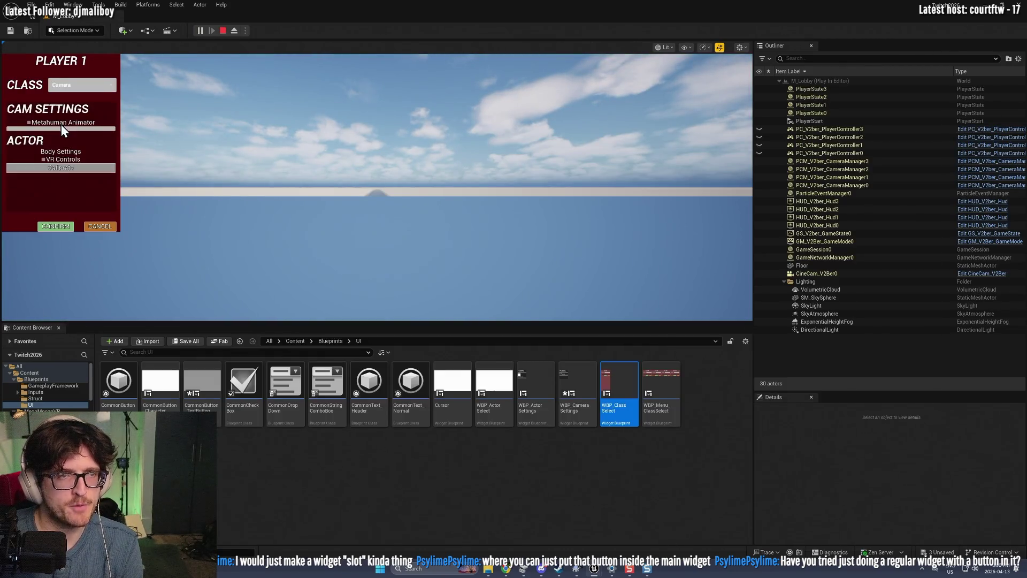
pyautogui.click(53, 229)
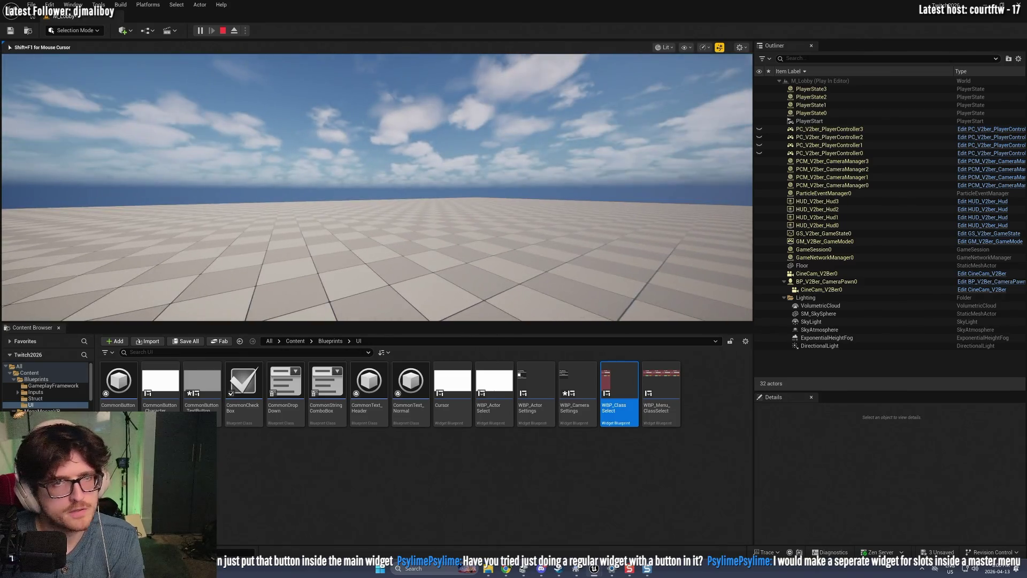
pyautogui.hotkey('shift', 'F1')
pyautogui.click(224, 31)
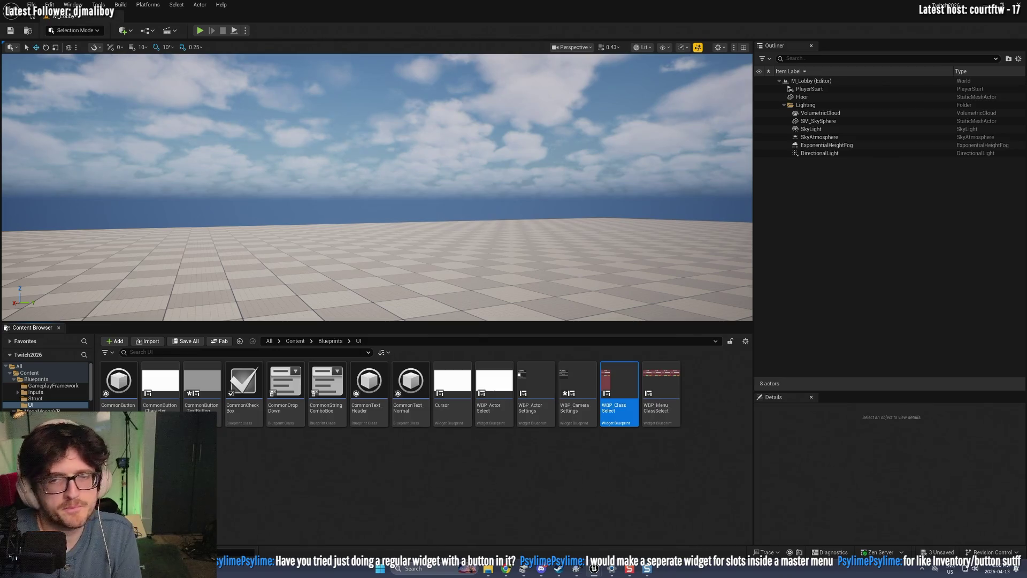
# Step: Open WBP_ClassSelect and toggle between the WBP_ActorSettings and WBP_CameraSettings panels
pyautogui.press('Return')
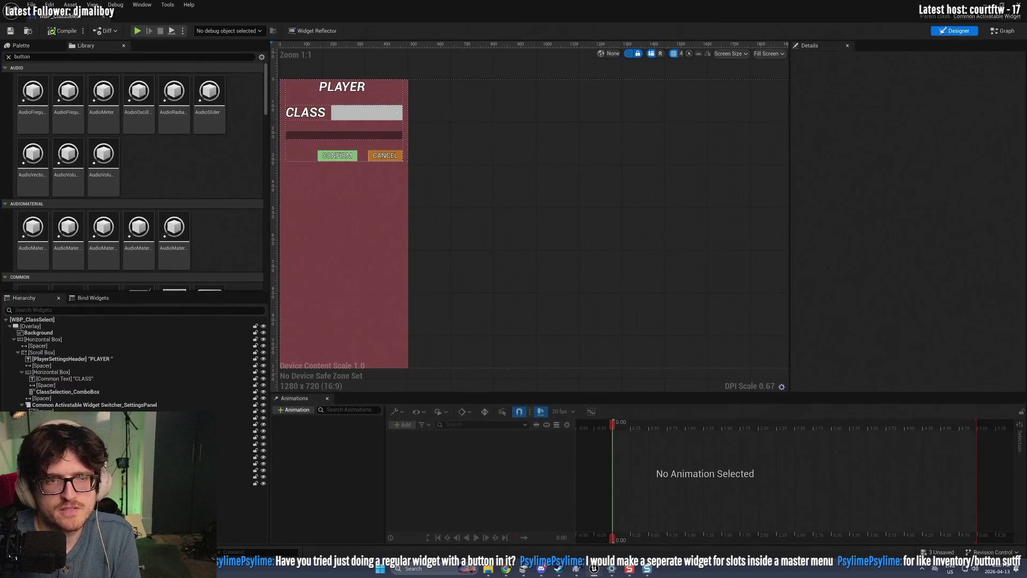
pyautogui.click(230, 417)
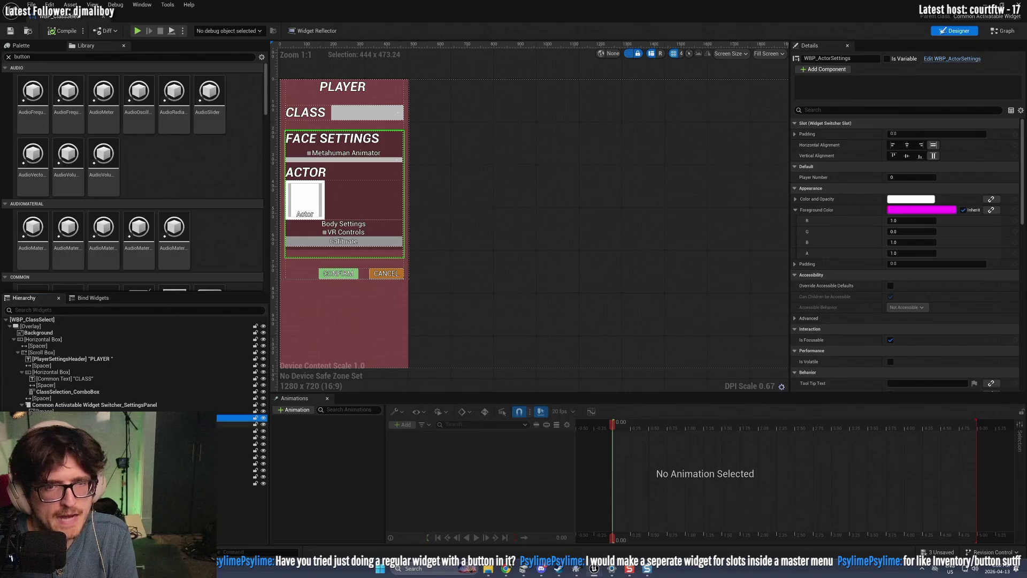
pyautogui.click(231, 424)
pyautogui.click(235, 418)
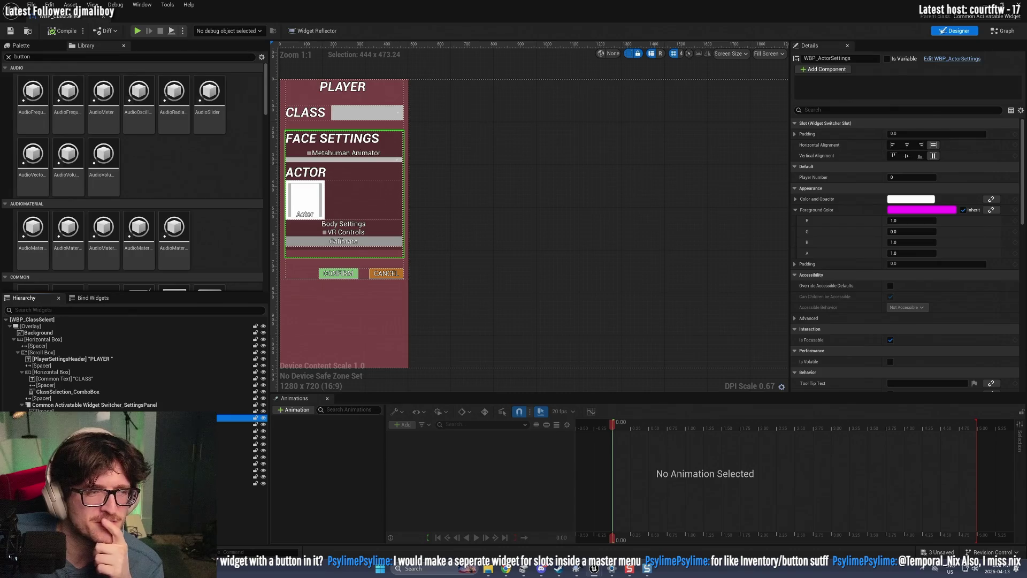
pyautogui.click(231, 425)
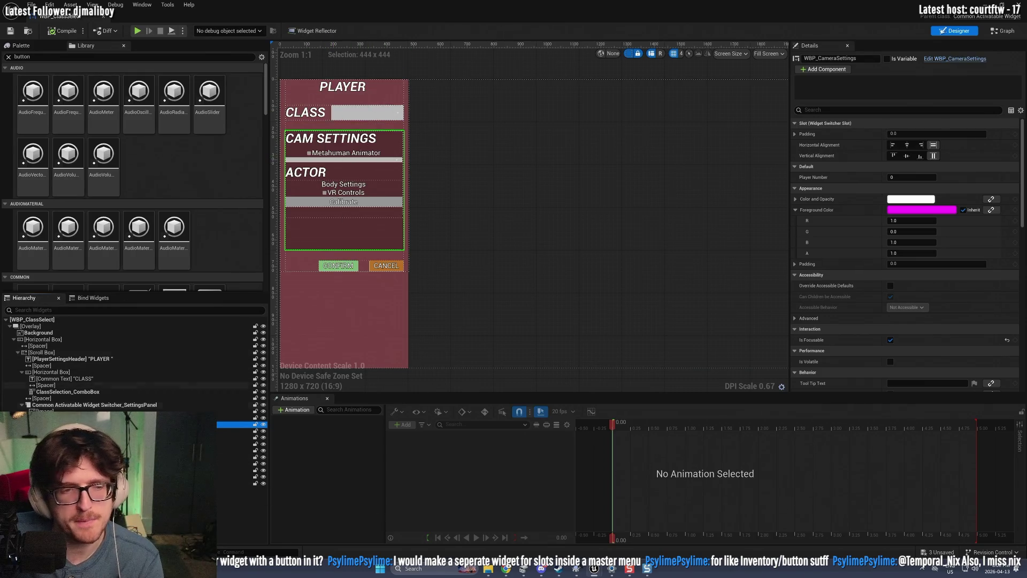
# Step: Toggle the Content Drawer closed and select the SettingsPanel widget switcher
pyautogui.hotkey('ctrl', 'space')
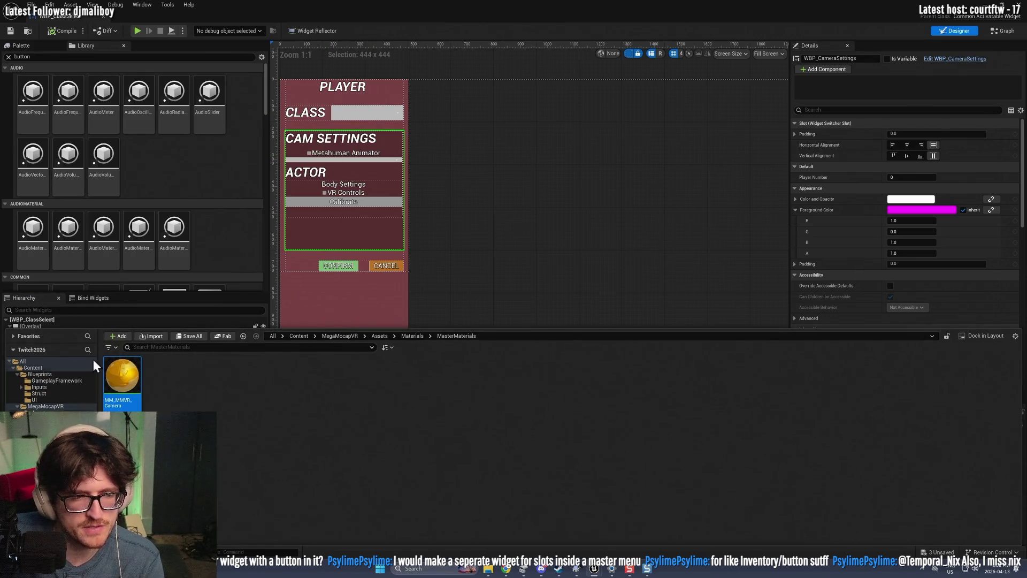
pyautogui.click(468, 273)
pyautogui.click(71, 405)
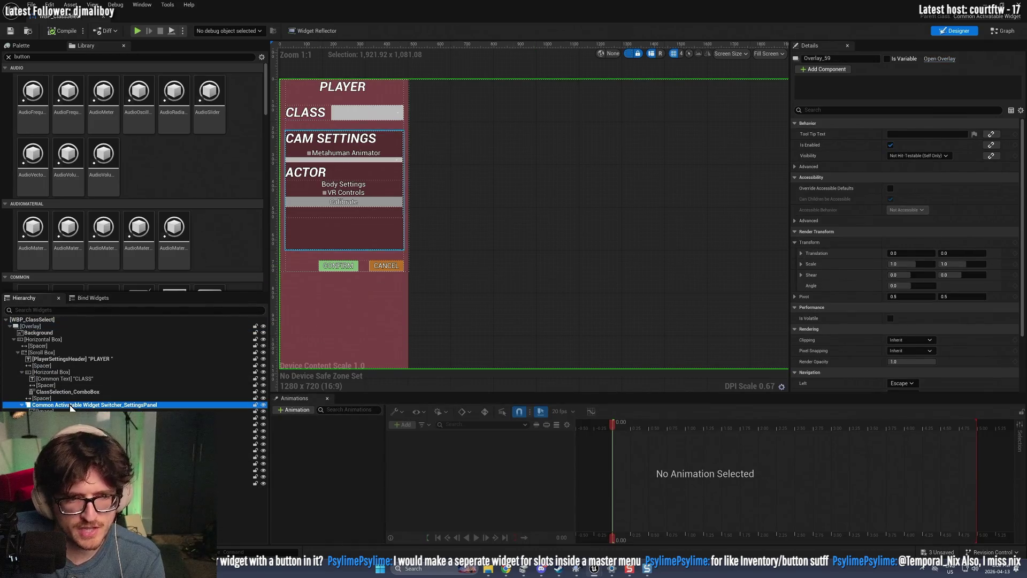
pyautogui.press('Down')
pyautogui.press('Down')
pyautogui.press('Down')
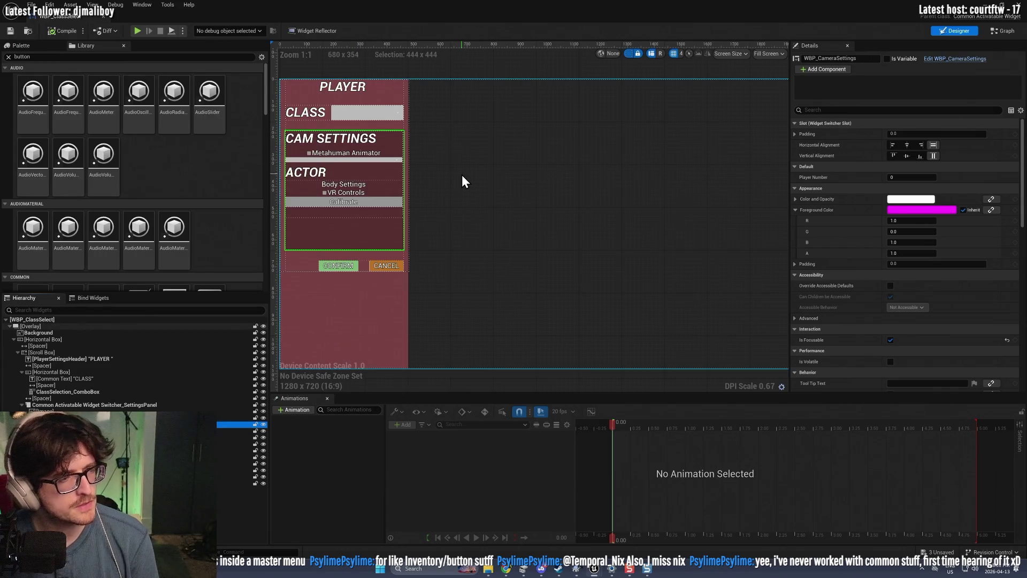
pyautogui.click(628, 310)
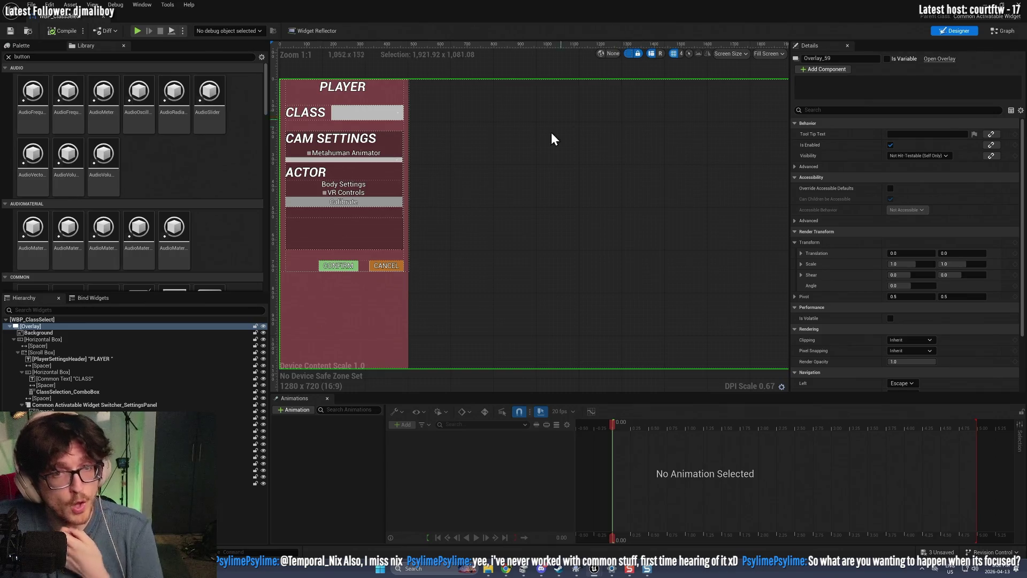
pyautogui.click(103, 16)
# Step: Run and stop a playtest, select SM_SkySphere, then open CommonButton_TextButton for editing
pyautogui.click(199, 31)
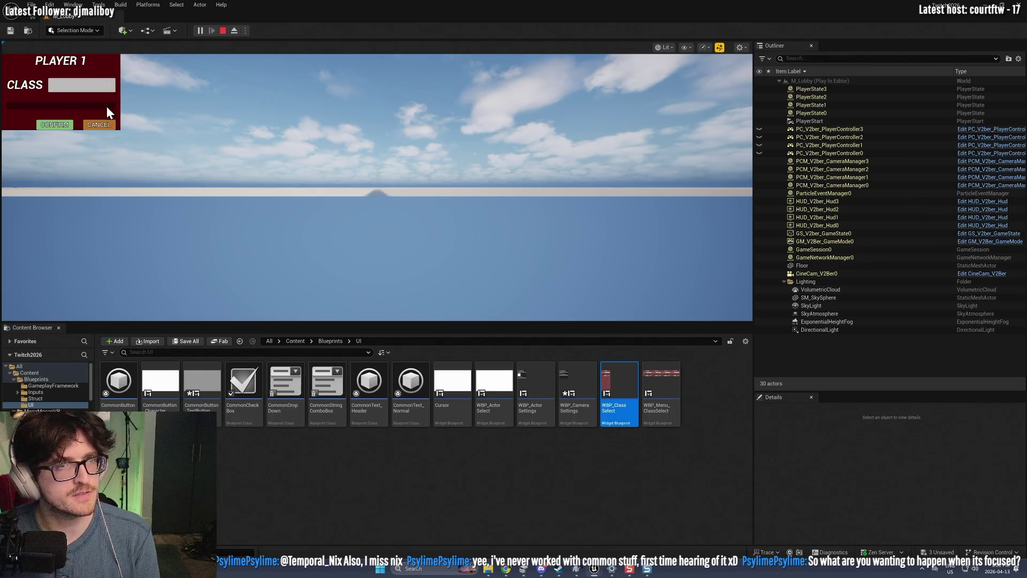
pyautogui.click(223, 30)
pyautogui.click(289, 209)
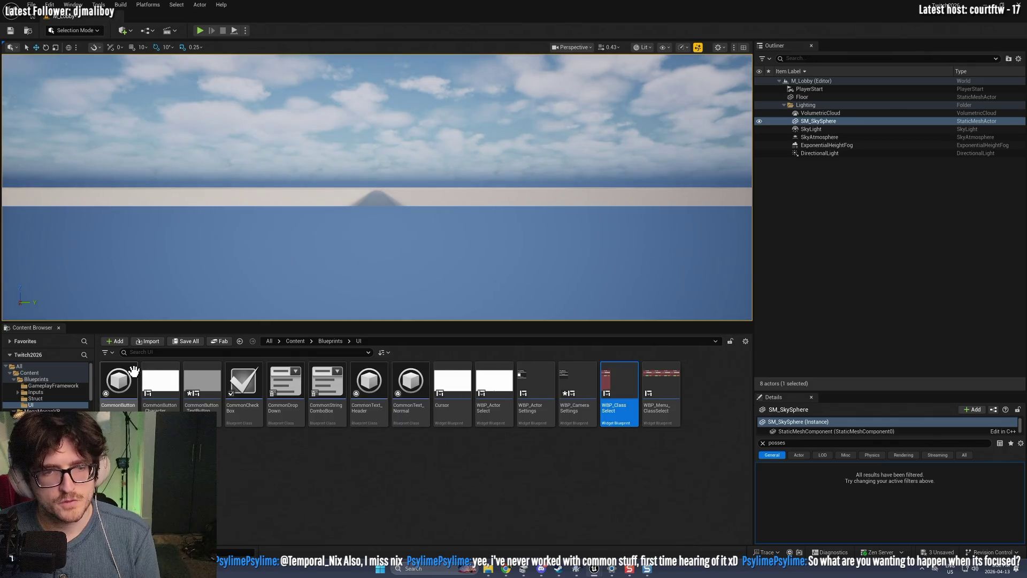
pyautogui.doubleClick(201, 382)
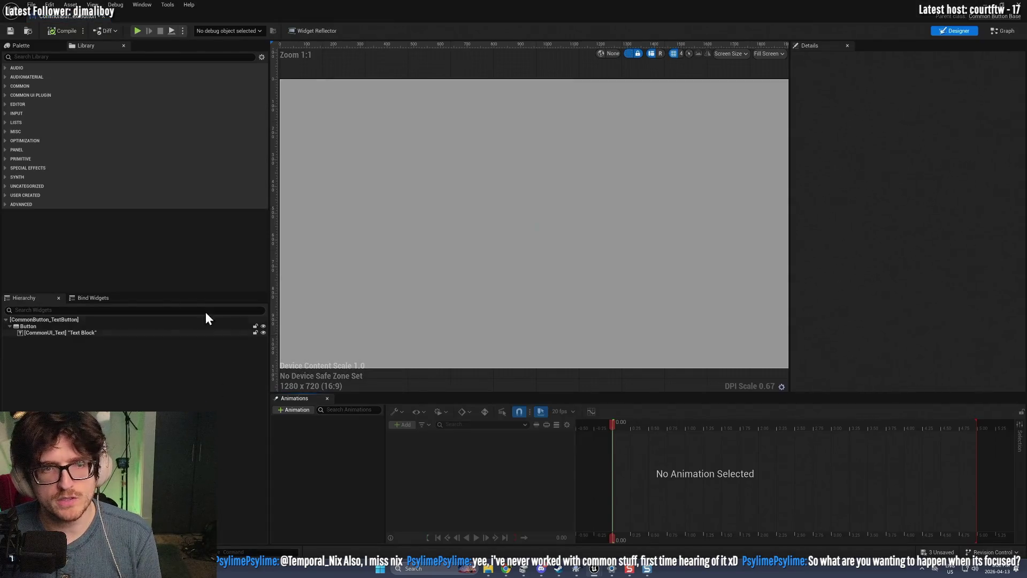
# Step: Select the text button's Button and inspect its Style normal foreground colour values
pyautogui.click(84, 327)
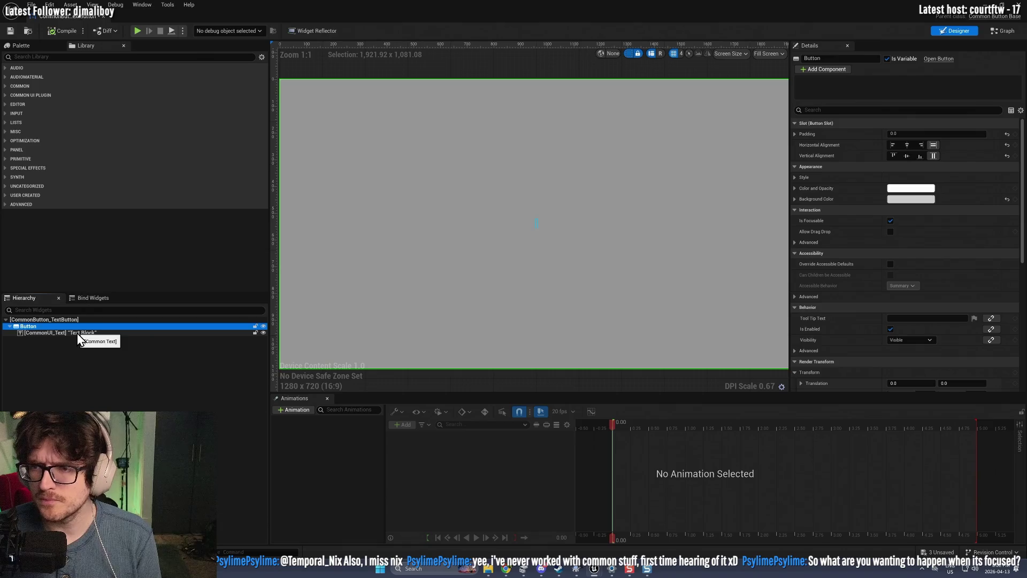
pyautogui.click(794, 177)
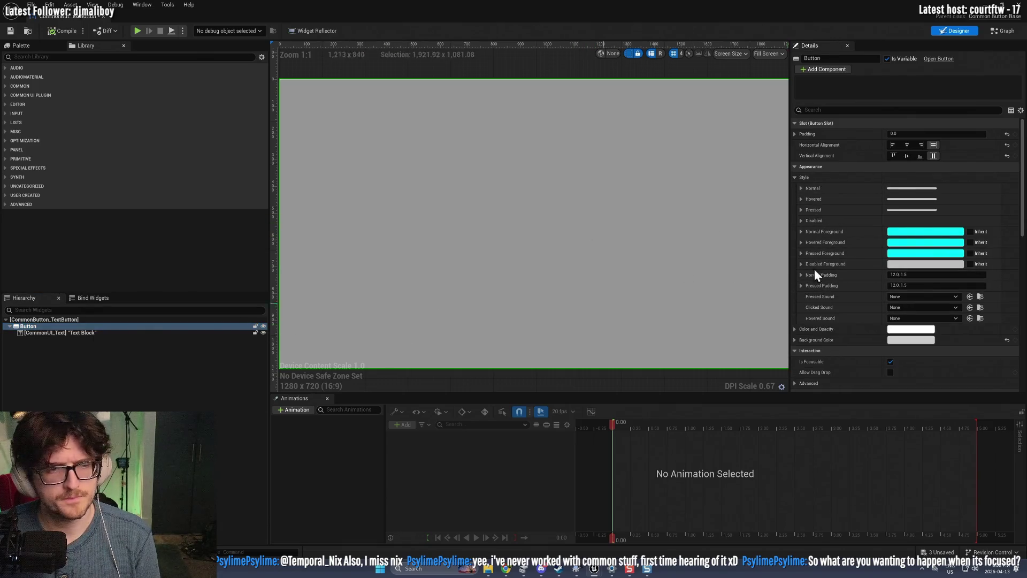
pyautogui.scroll(-15, 865, 262)
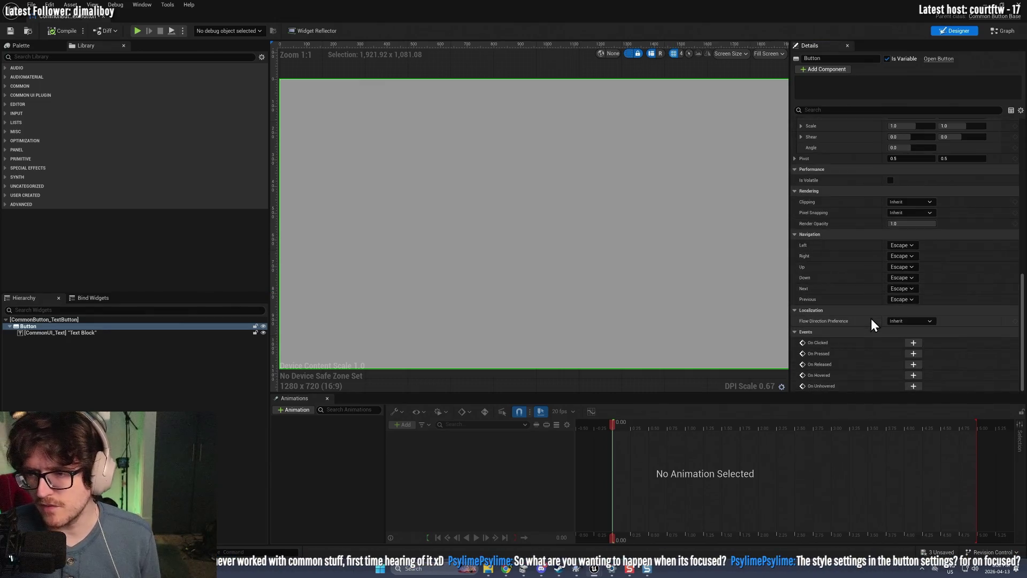
pyautogui.scroll(12, 865, 337)
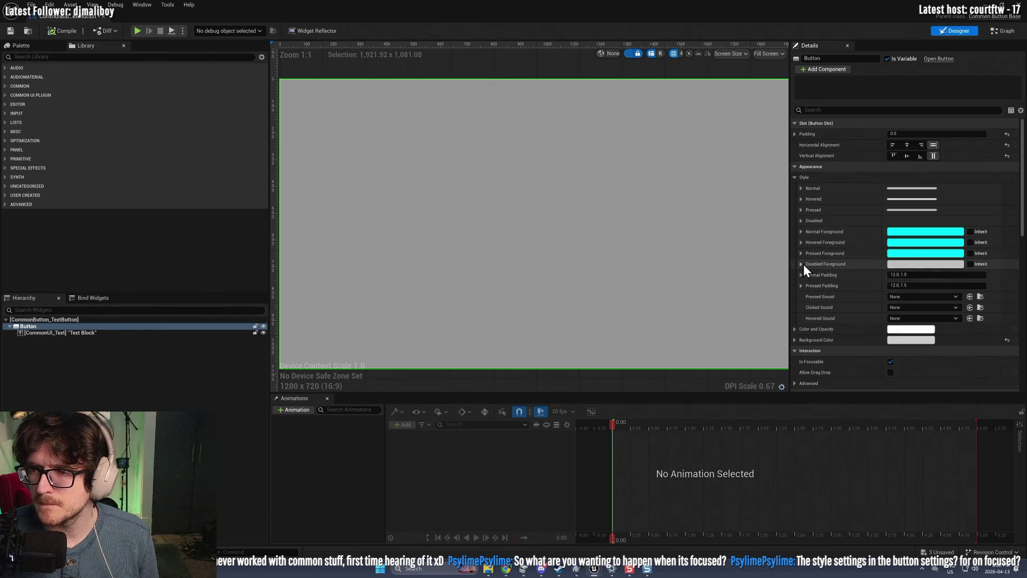
pyautogui.click(800, 232)
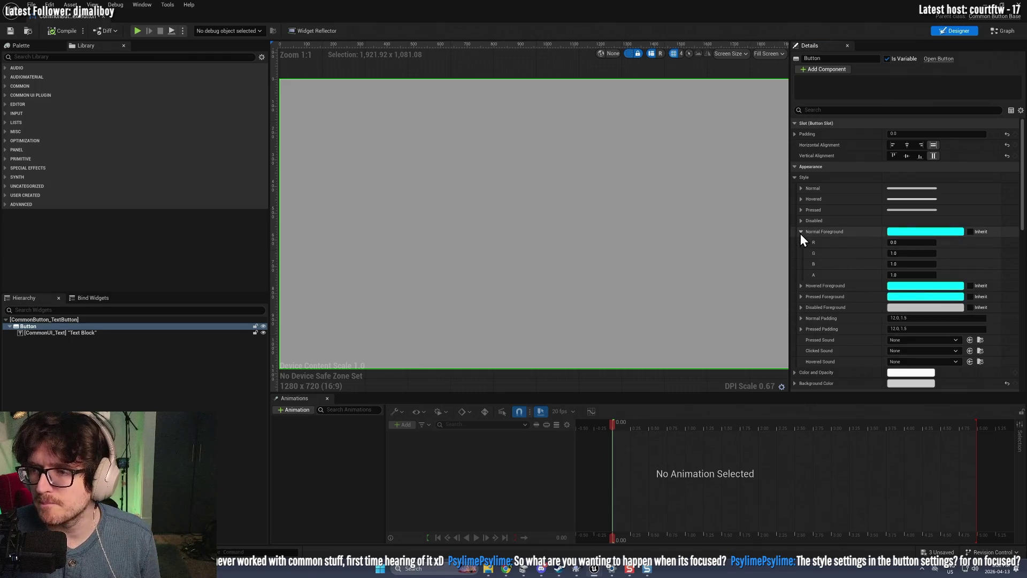
pyautogui.click(801, 232)
# Step: Review the button's background and hovered foreground colour values in Style
pyautogui.scroll(-5, 802, 293)
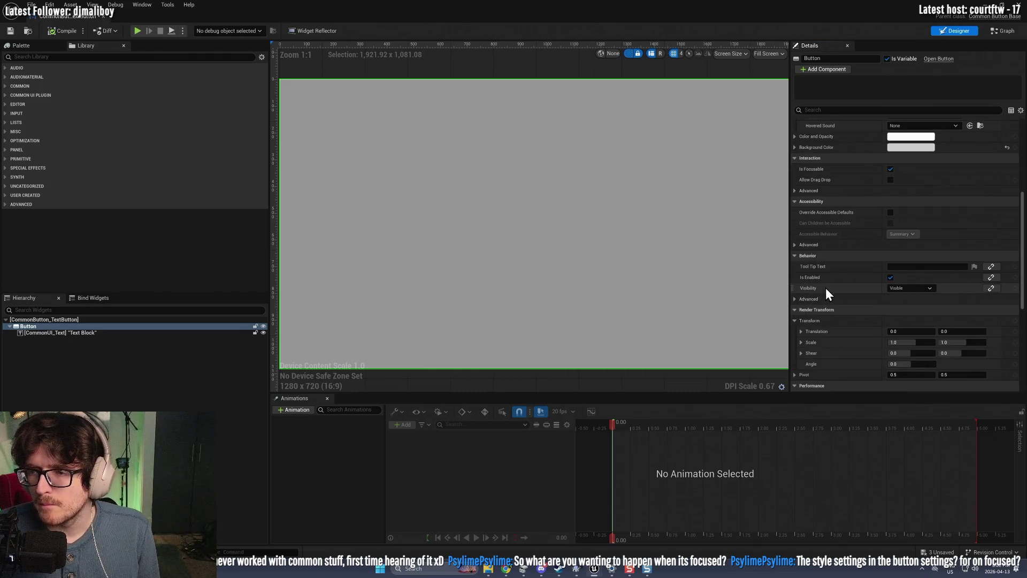
pyautogui.scroll(-8, 836, 311)
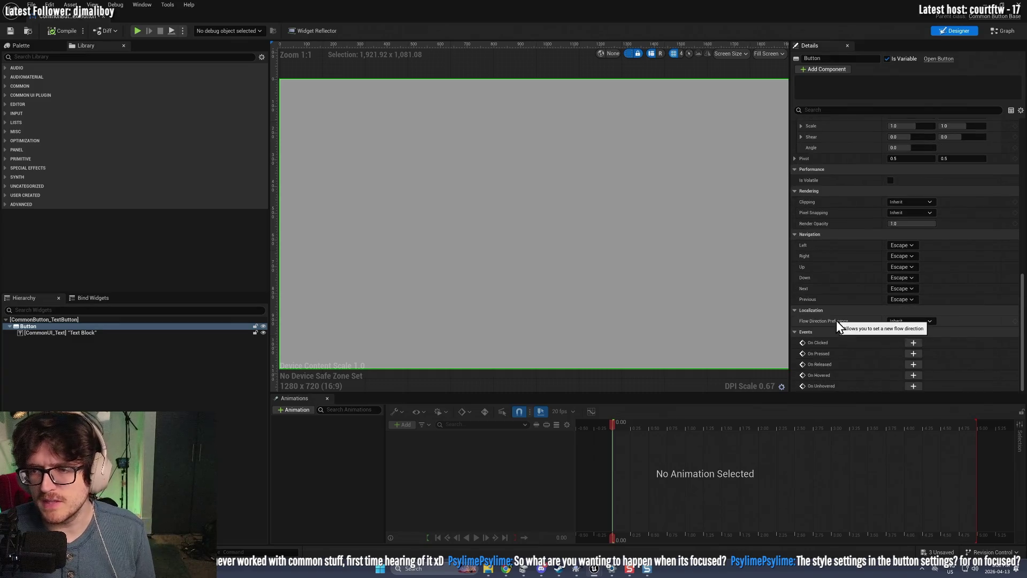
pyautogui.scroll(8, 837, 318)
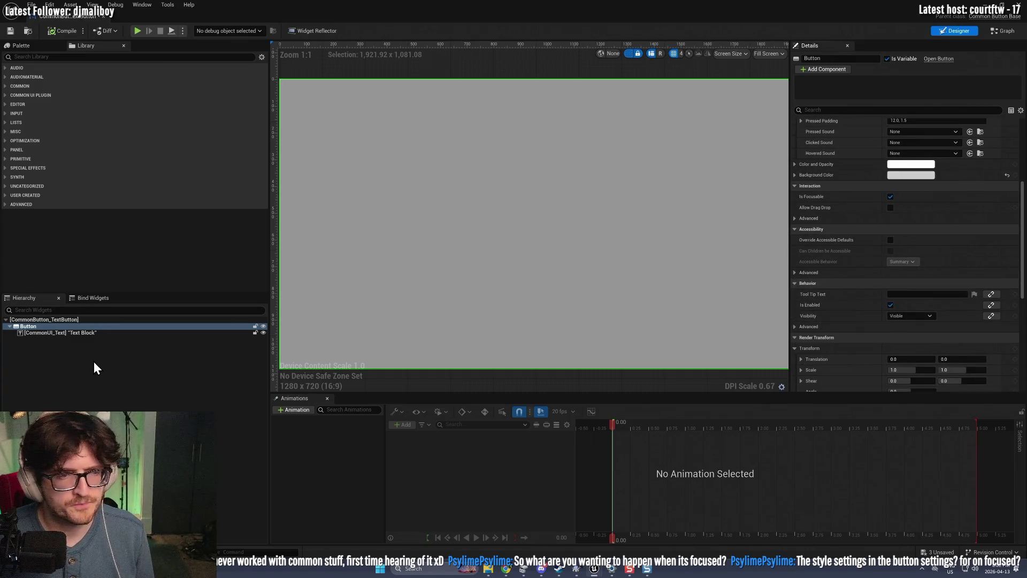
pyautogui.scroll(4, 826, 319)
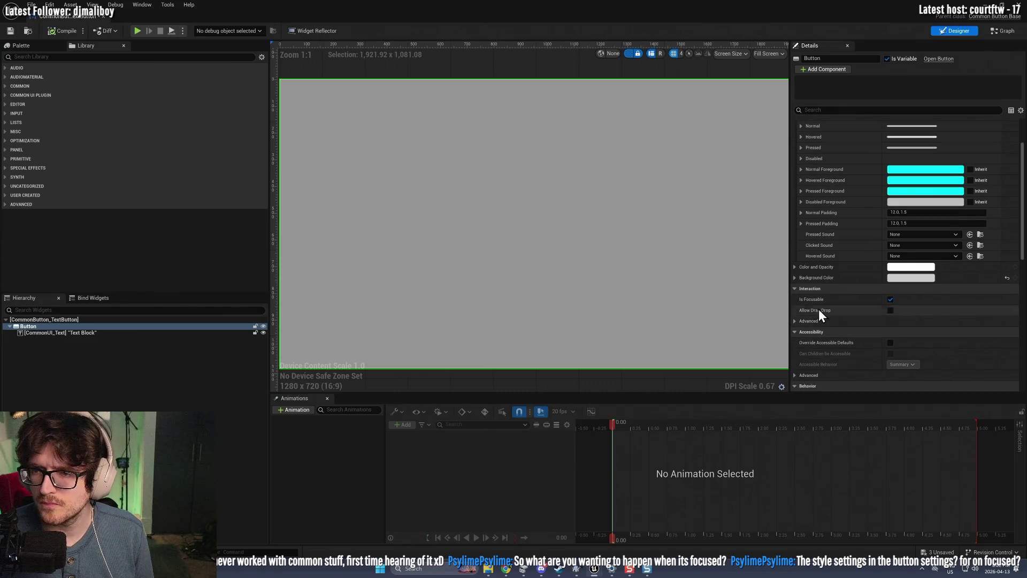
pyautogui.click(796, 278)
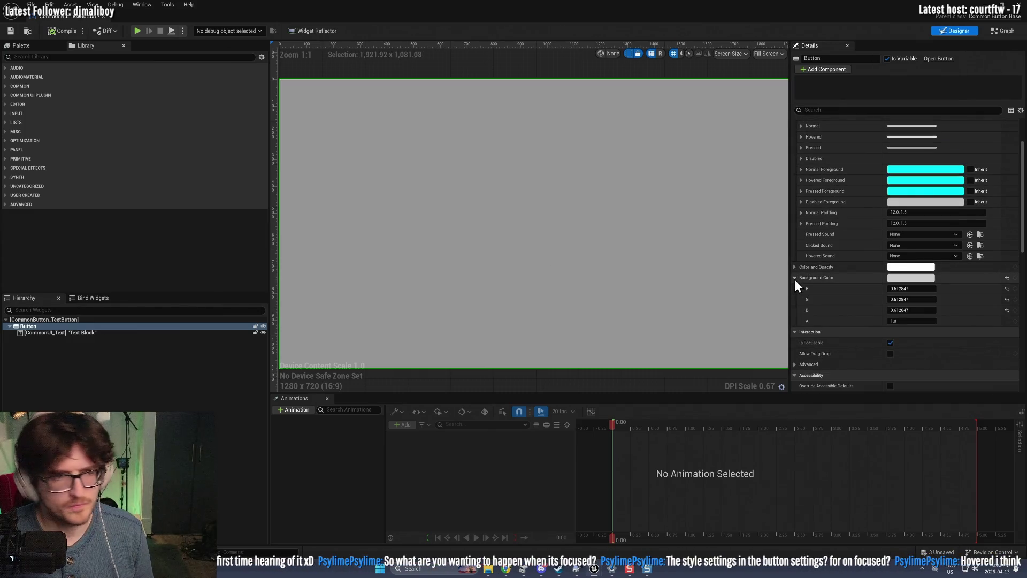
pyautogui.click(795, 278)
pyautogui.scroll(2, 805, 272)
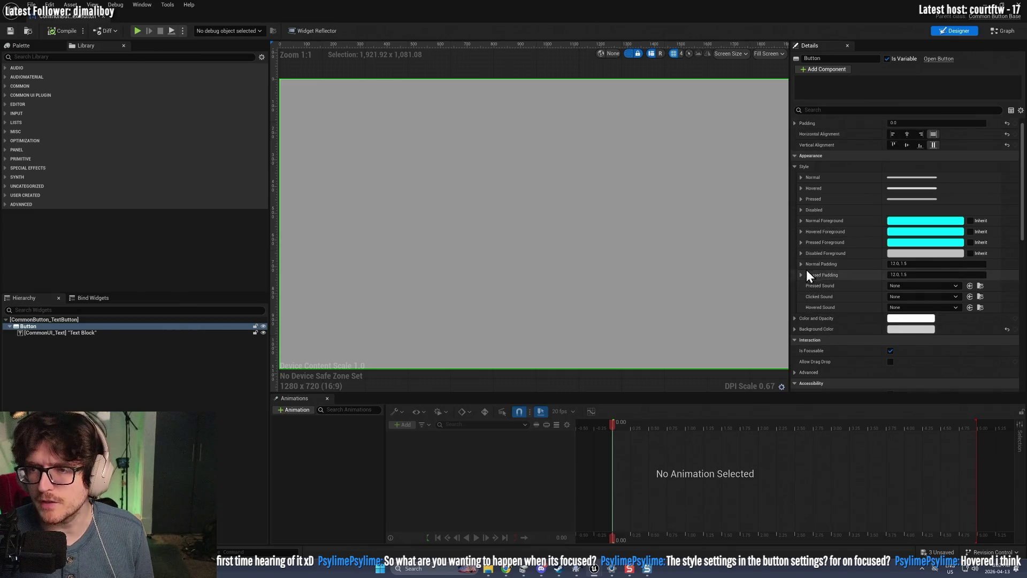
pyautogui.click(800, 230)
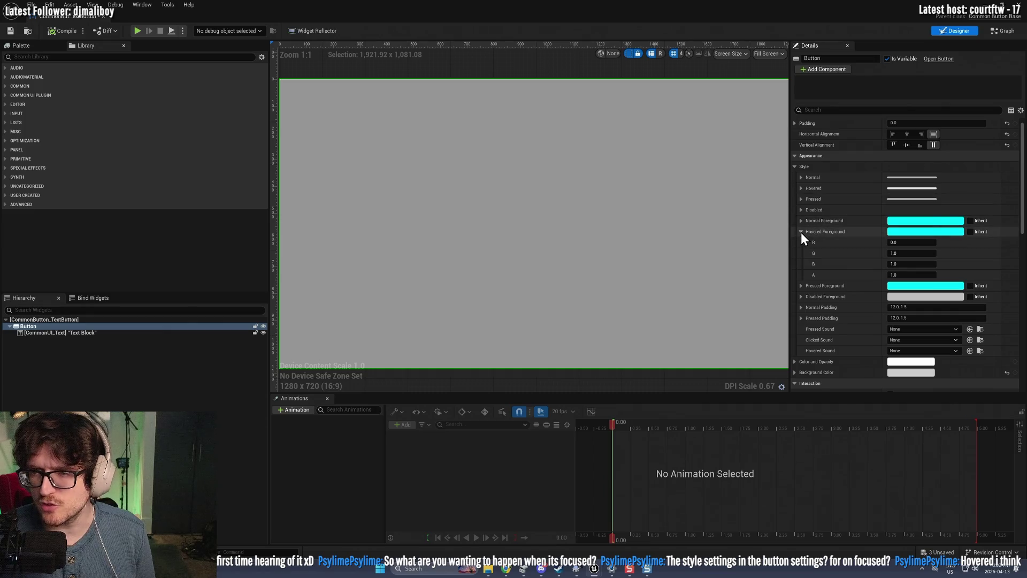
pyautogui.click(801, 232)
# Step: Collapse the Style settings and bring up the Content Drawer with Ctrl+Space
pyautogui.click(796, 166)
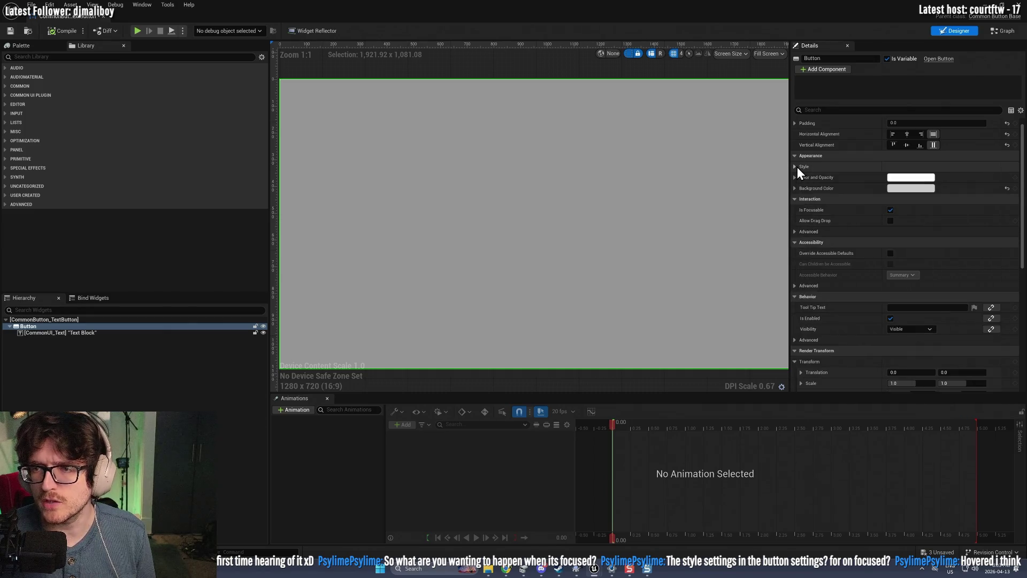
pyautogui.scroll(4, 441, 264)
pyautogui.hotkey('ctrl', 'space')
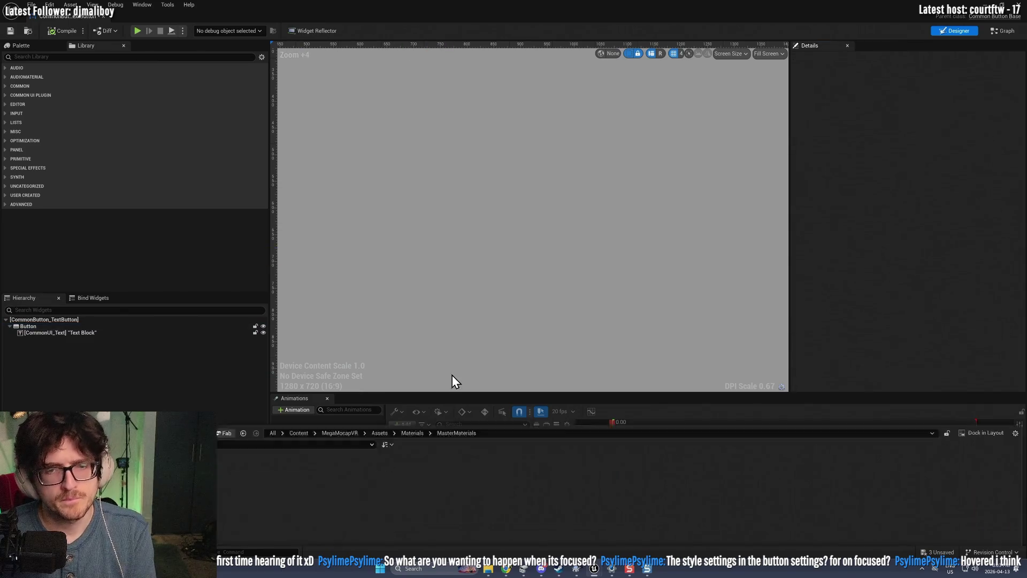
# Step: Open WBP_ClassSelect from the UI folder and select Button_confirm, showing its events
pyautogui.click(46, 400)
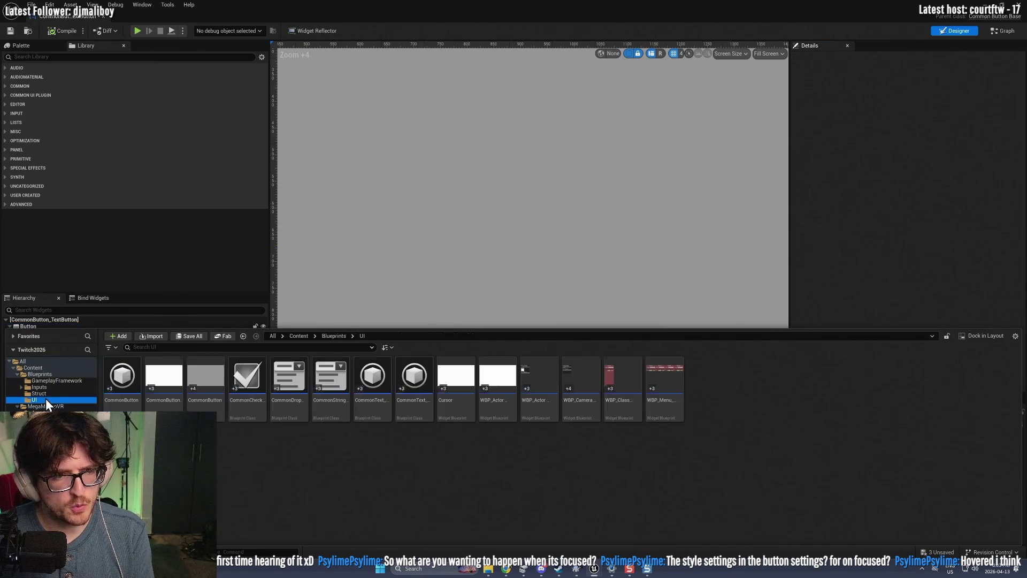
pyautogui.doubleClick(623, 381)
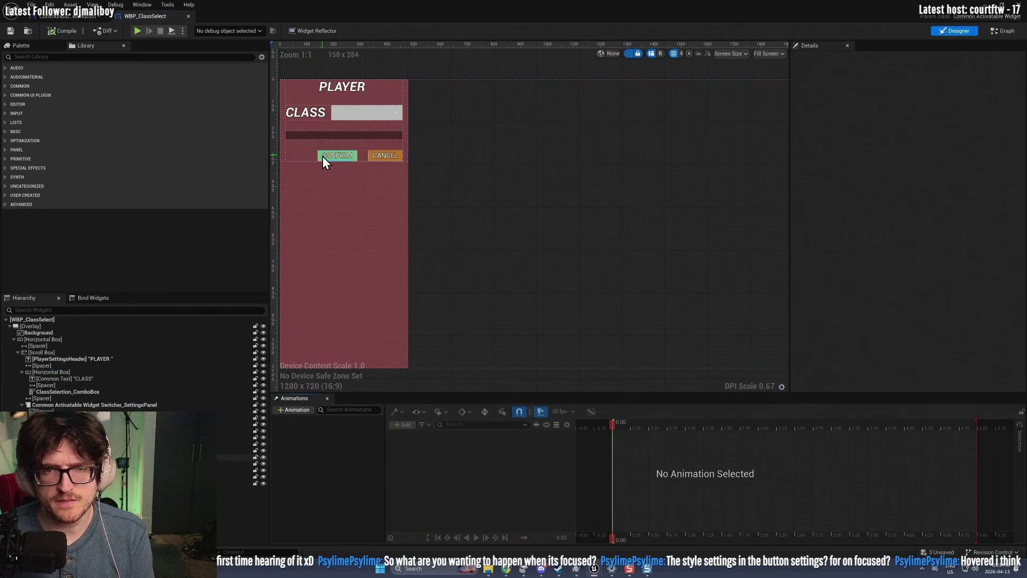
pyautogui.click(322, 156)
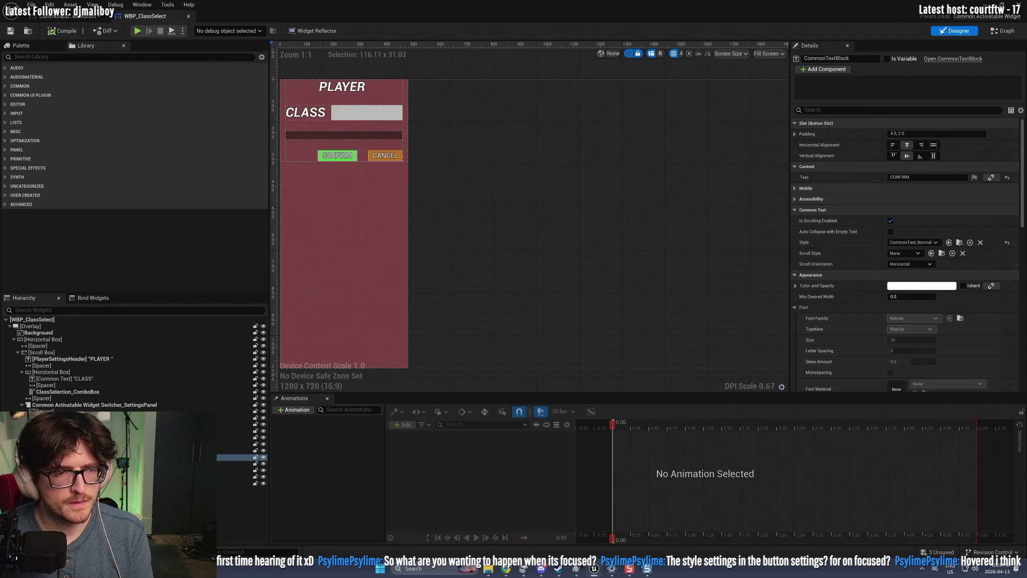
pyautogui.click(337, 155)
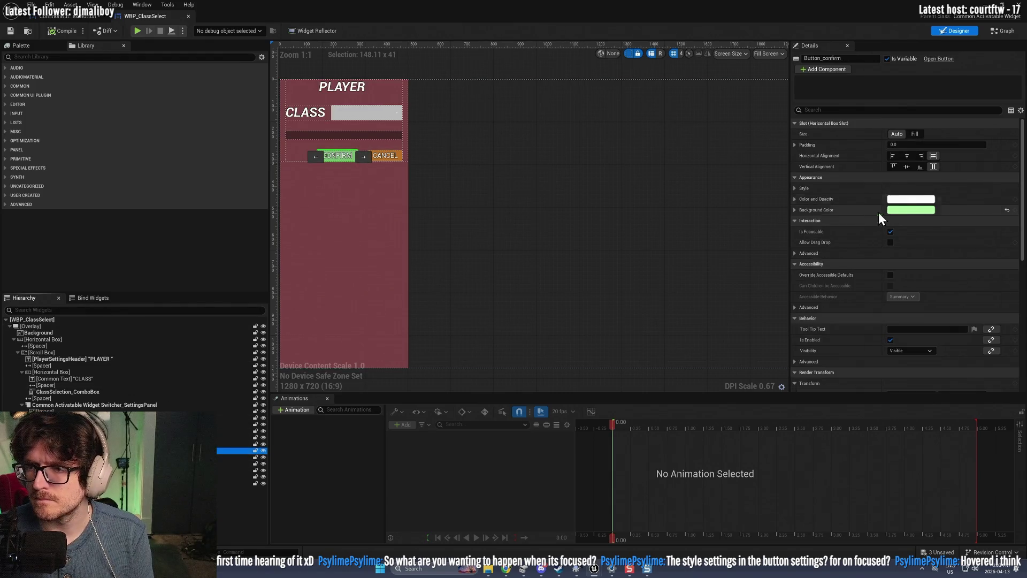
pyautogui.click(795, 188)
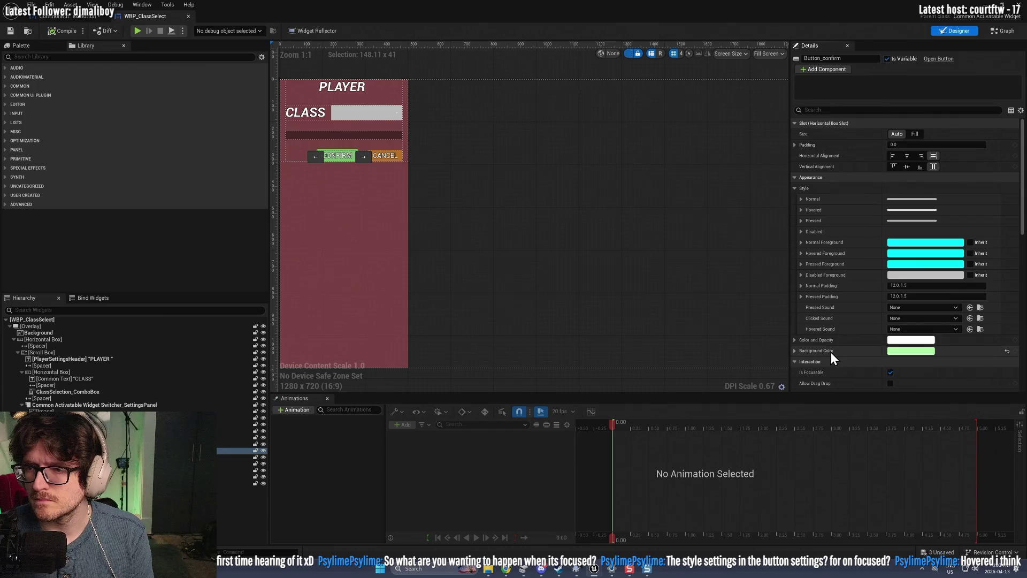
pyautogui.scroll(-6, 831, 353)
pyautogui.scroll(-9, 830, 352)
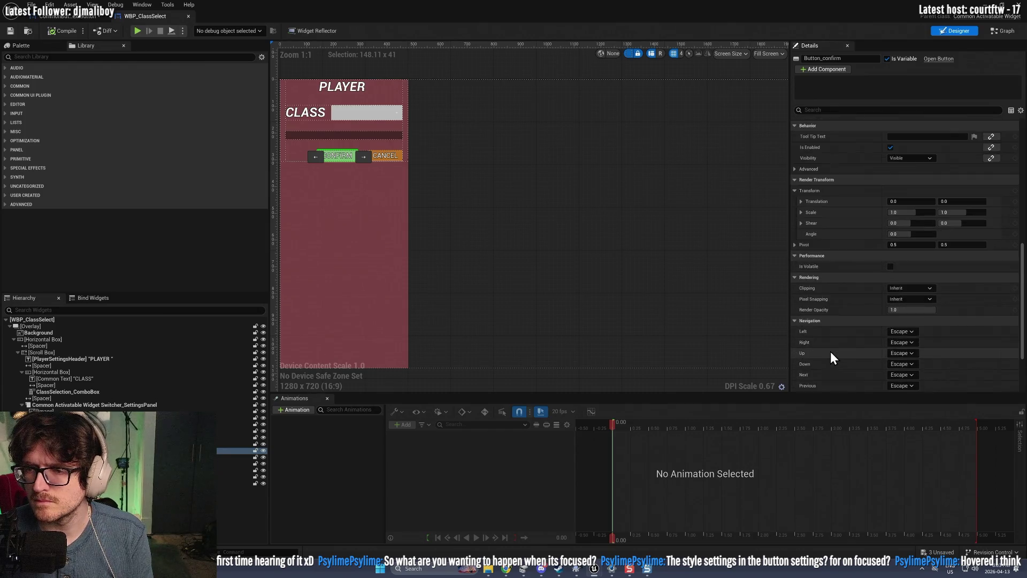
pyautogui.scroll(-2, 835, 365)
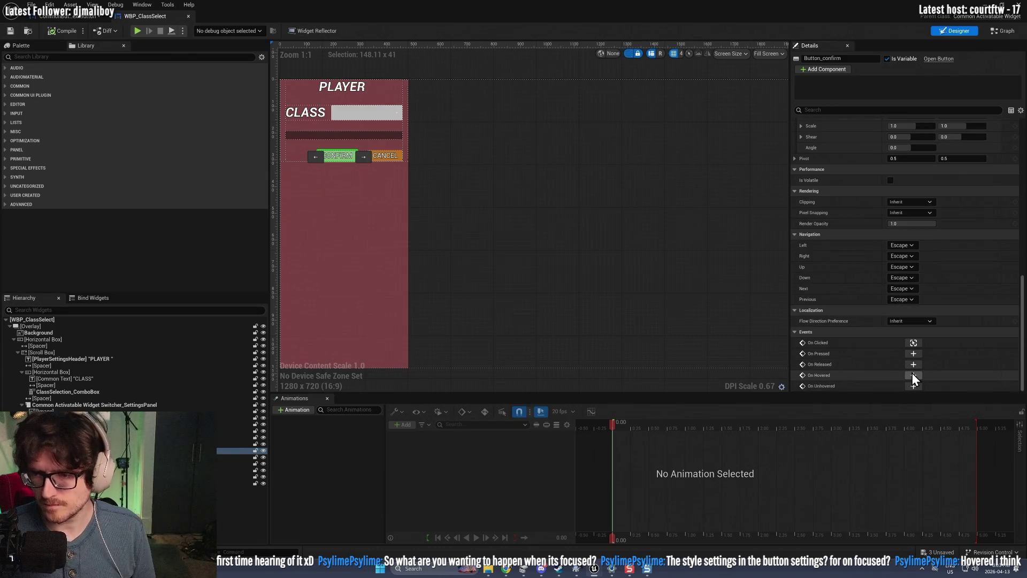
# Step: Add an On Hovered event for Button_confirm wired to a Print String node
pyautogui.click(914, 375)
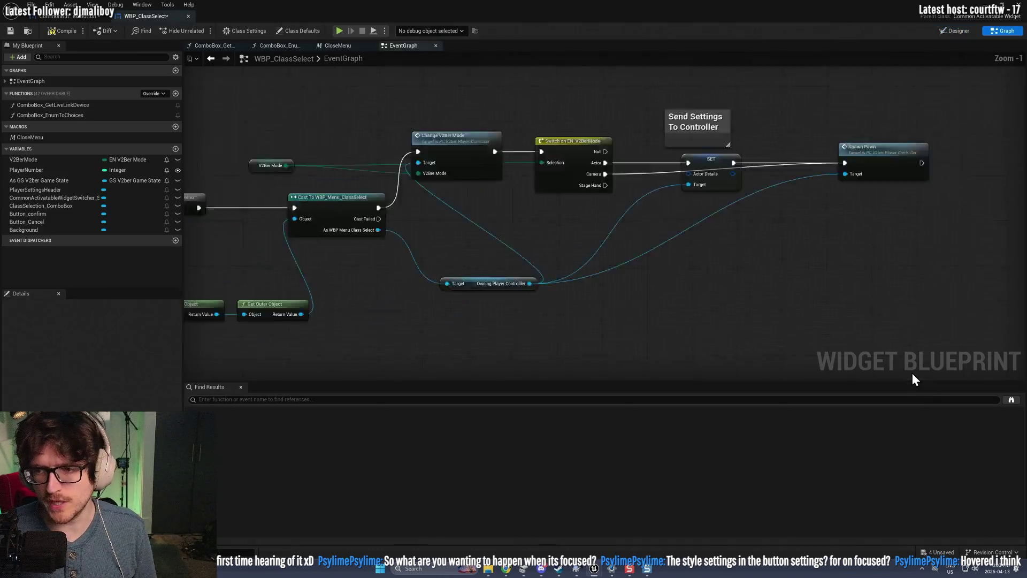
pyautogui.rightClick(603, 281)
pyautogui.write('print')
pyautogui.press('Return')
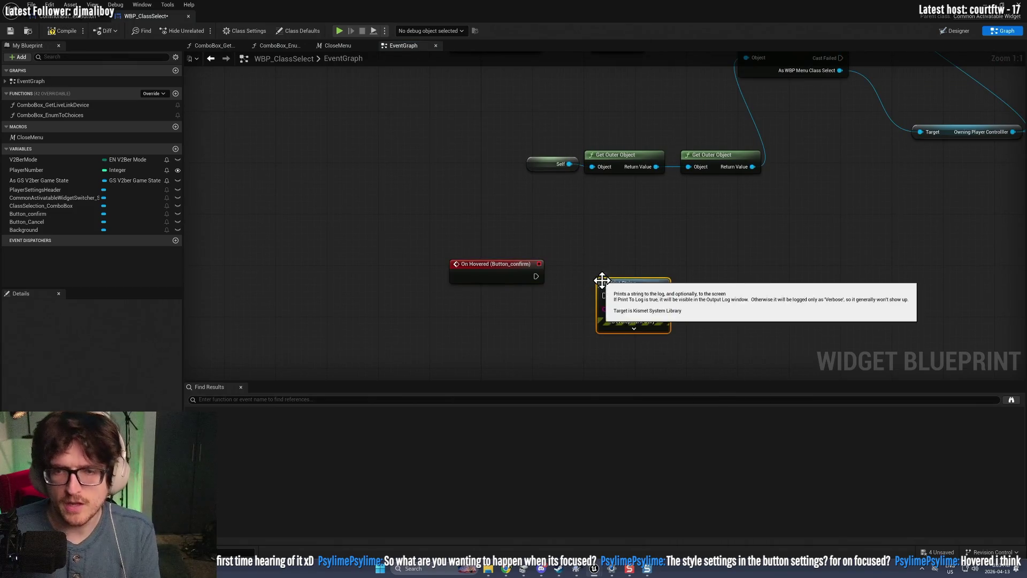
pyautogui.moveTo(536, 276); pyautogui.dragTo(605, 295)
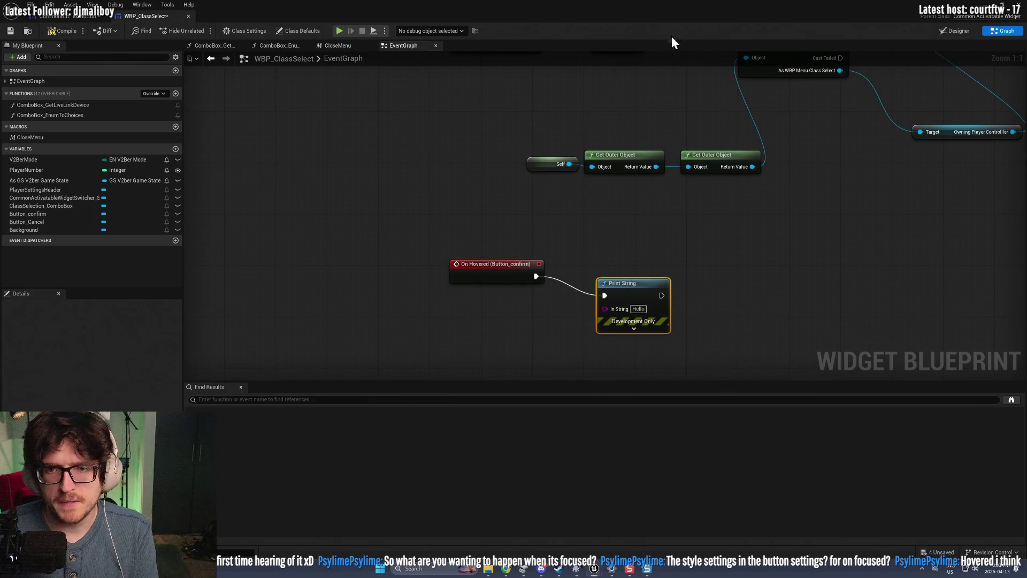
pyautogui.hotkey('alt', 'Tab')
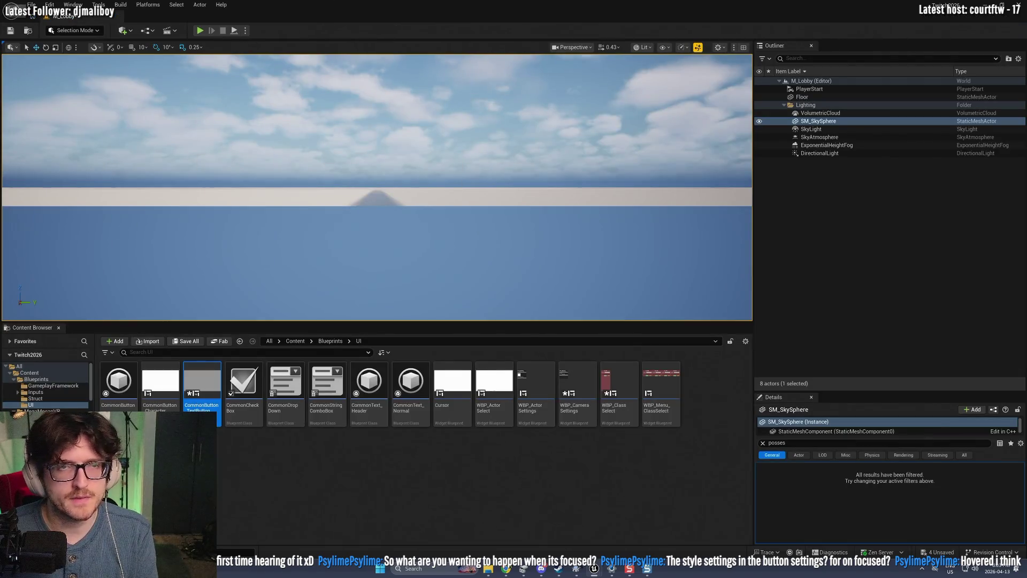
# Step: Play the level, hover CONFIRM to see Hello printed, then close the class-select menu
pyautogui.click(198, 31)
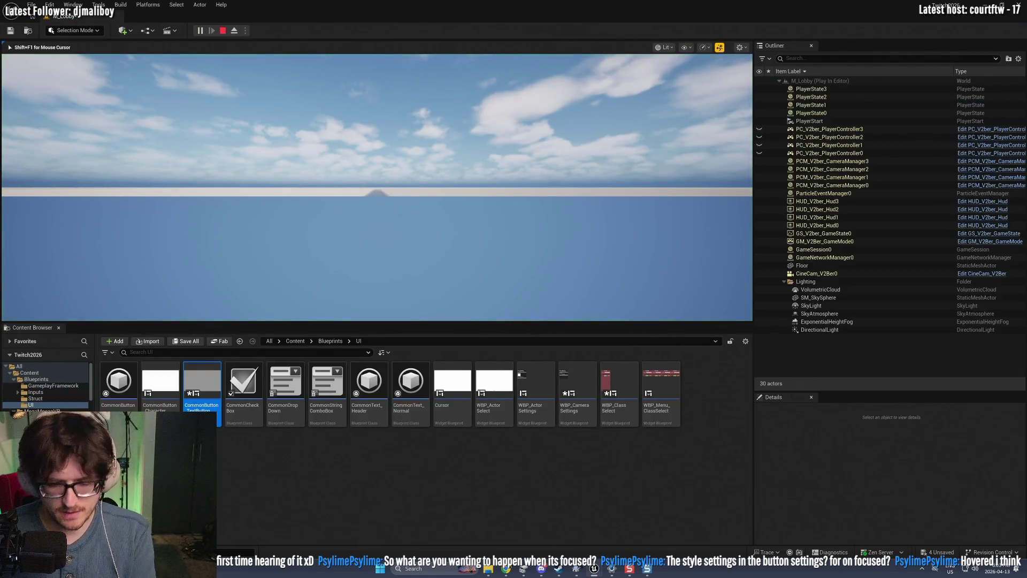
pyautogui.moveTo(47, 123)
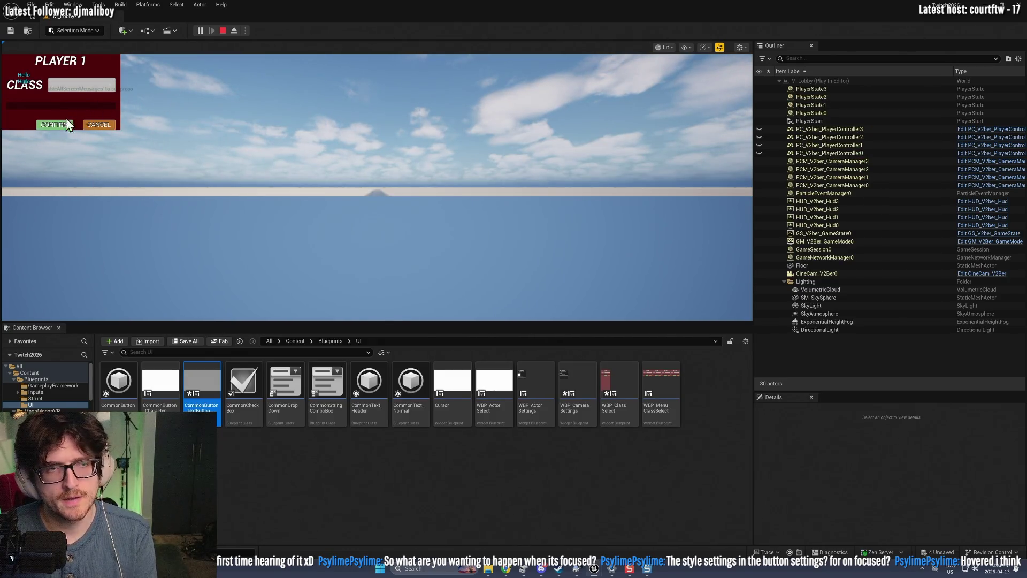
pyautogui.click(350, 153)
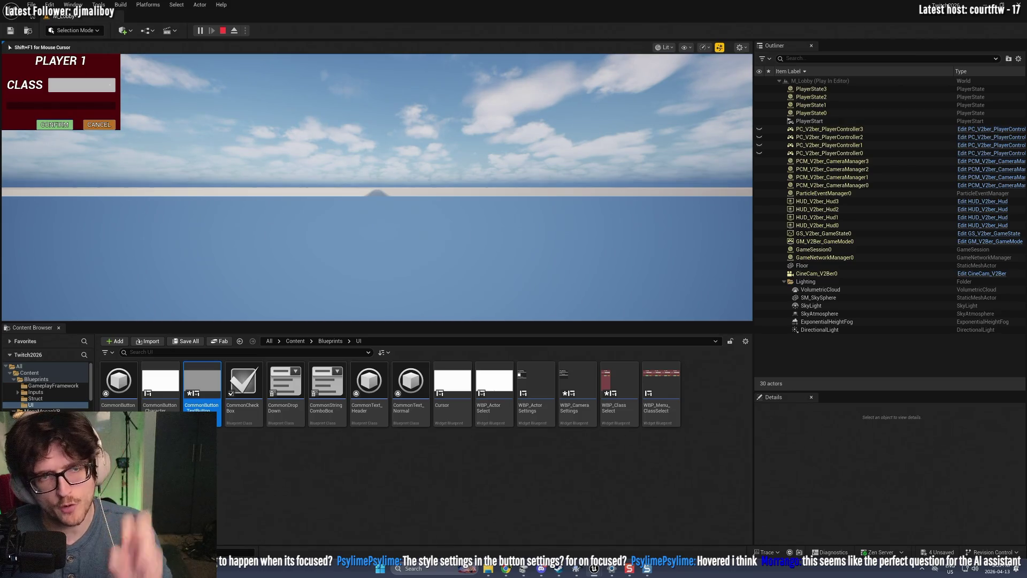
pyautogui.press('Return')
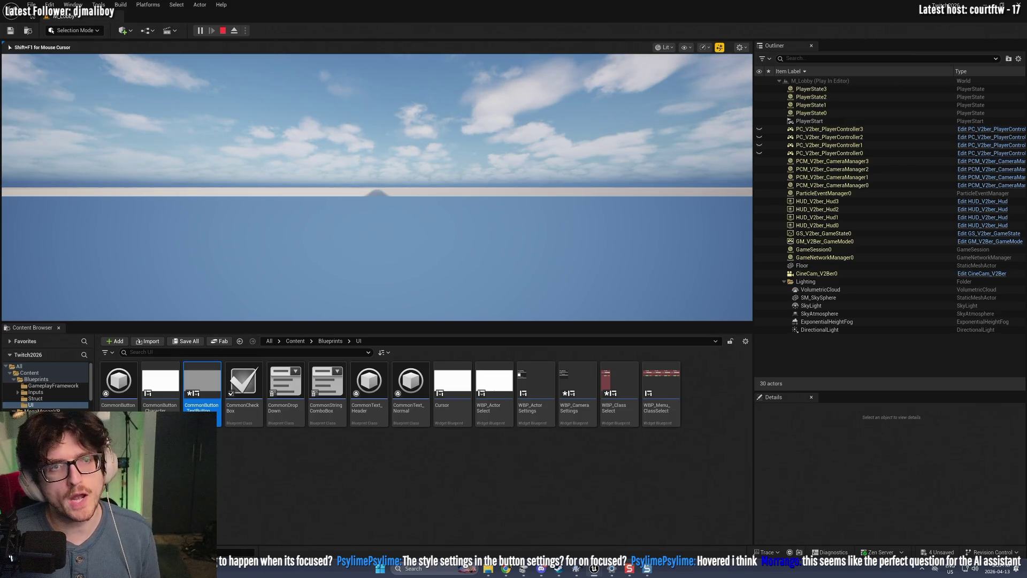
pyautogui.hotkey('shift', 'F1')
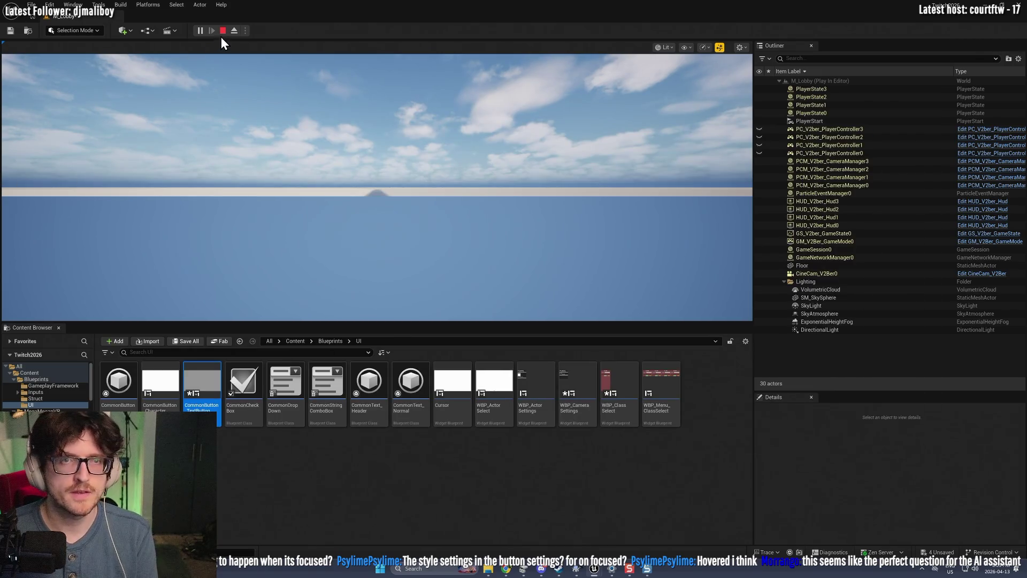
# Step: End the play session, save CommonButton_TextButton, and pick the WBP_ClassSelect asset
pyautogui.click(223, 31)
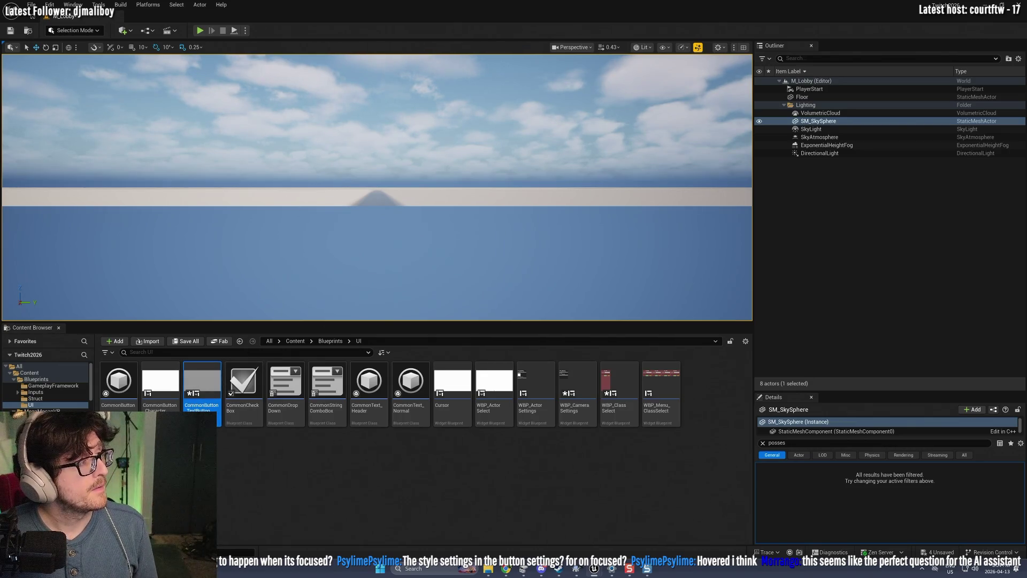
pyautogui.hotkey('ctrl', 's')
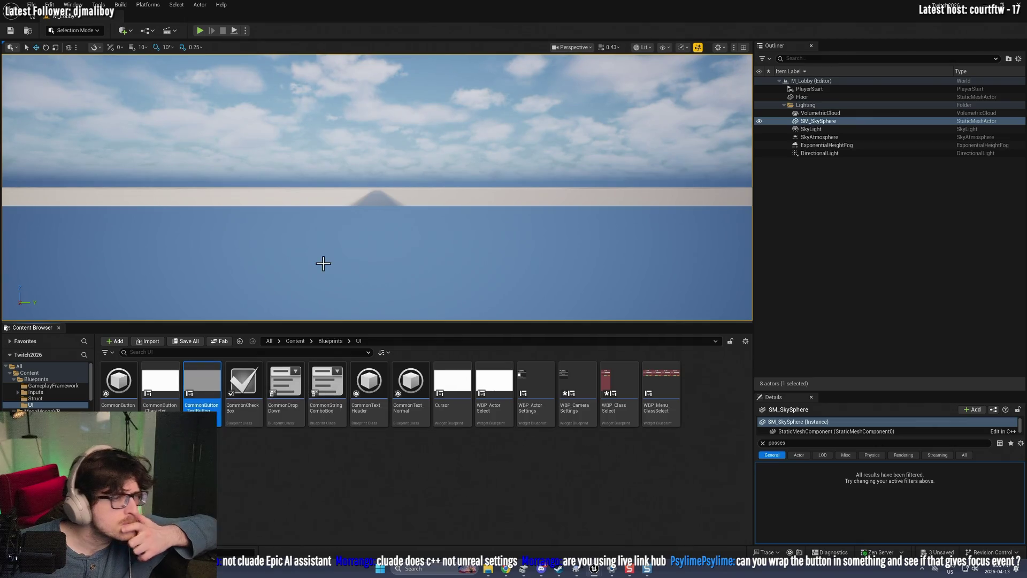
pyautogui.click(612, 384)
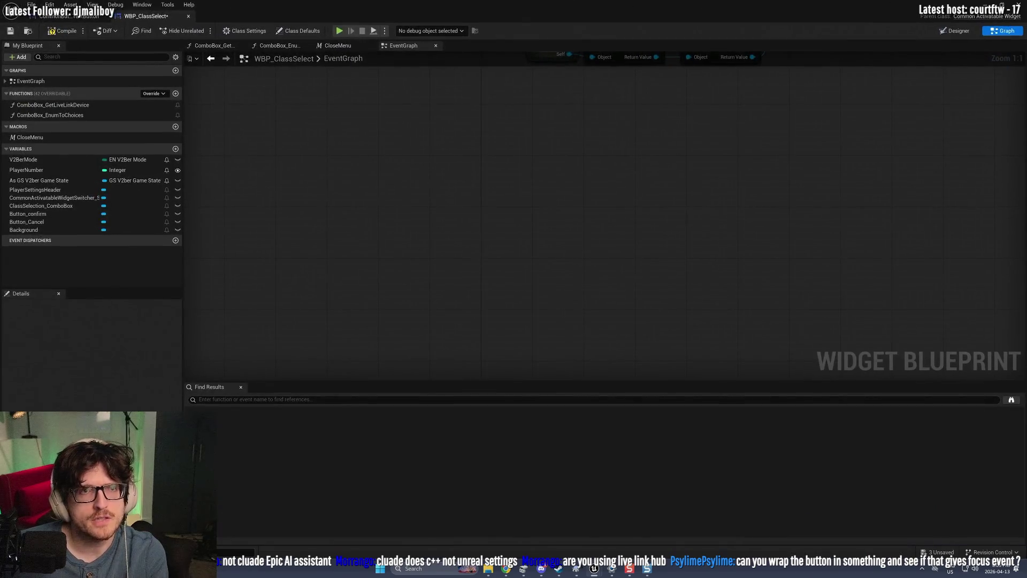
# Step: Switch WBP_ClassSelect to Designer, expand the Common UI Plugin palette category, and browse Details
pyautogui.click(955, 31)
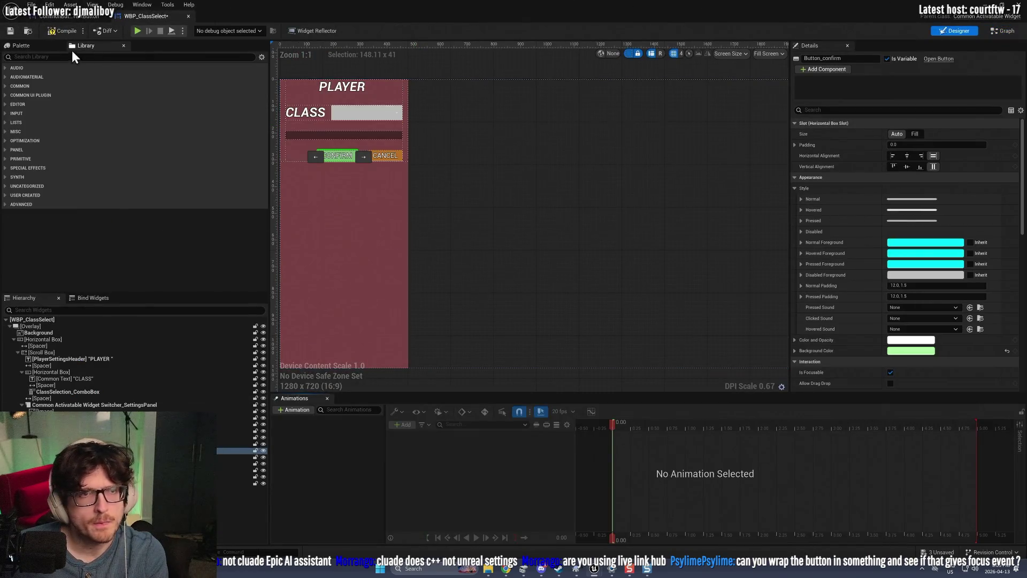
pyautogui.click(7, 95)
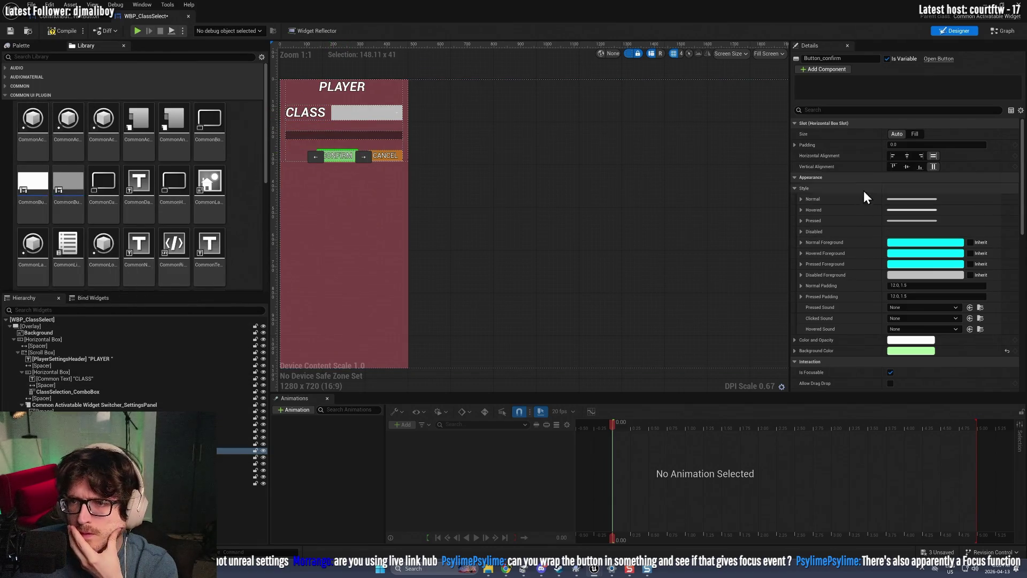
pyautogui.scroll(-5, 856, 225)
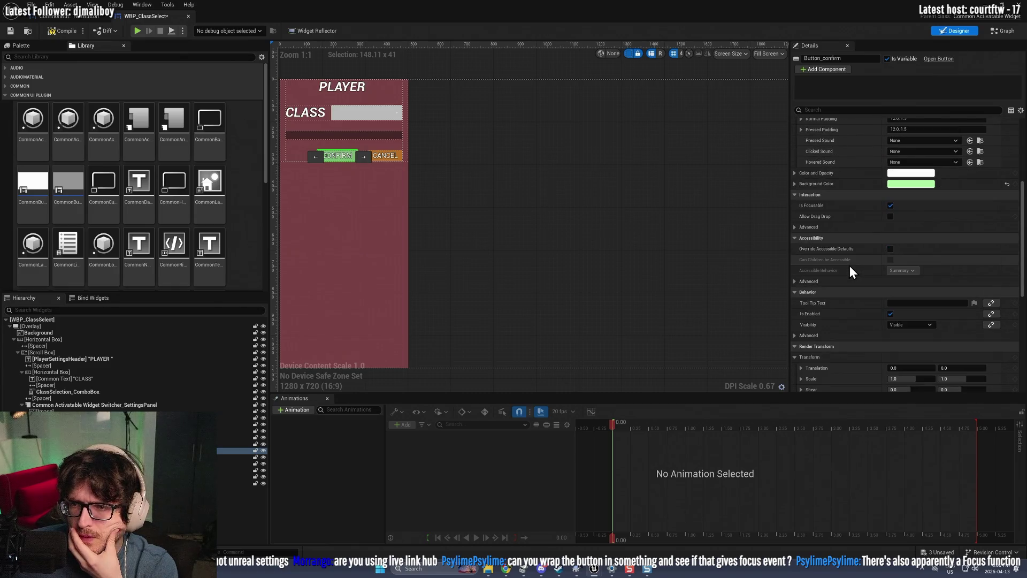
pyautogui.moveTo(813, 206)
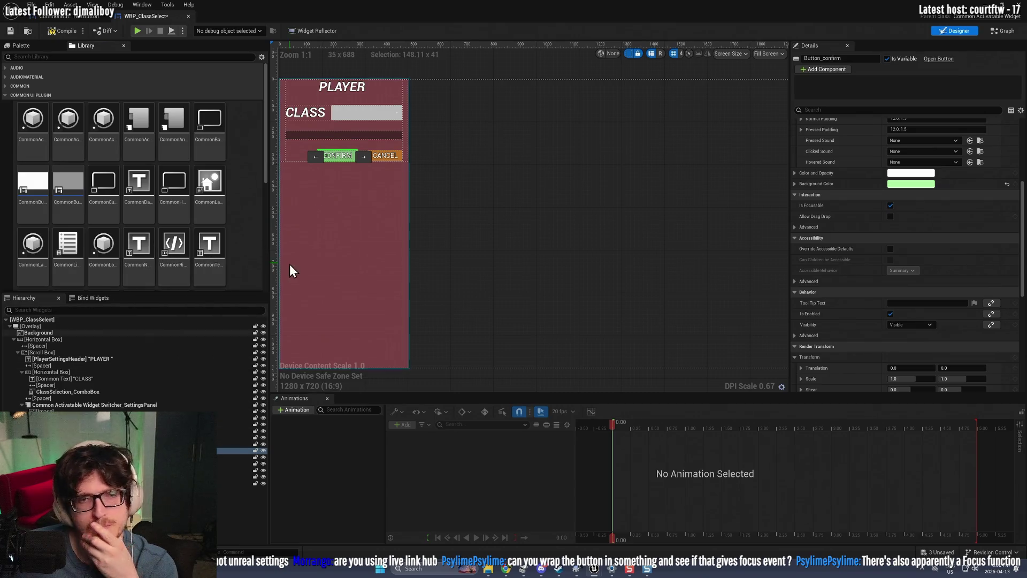
pyautogui.scroll(-2, 255, 240)
pyautogui.scroll(-2, 252, 232)
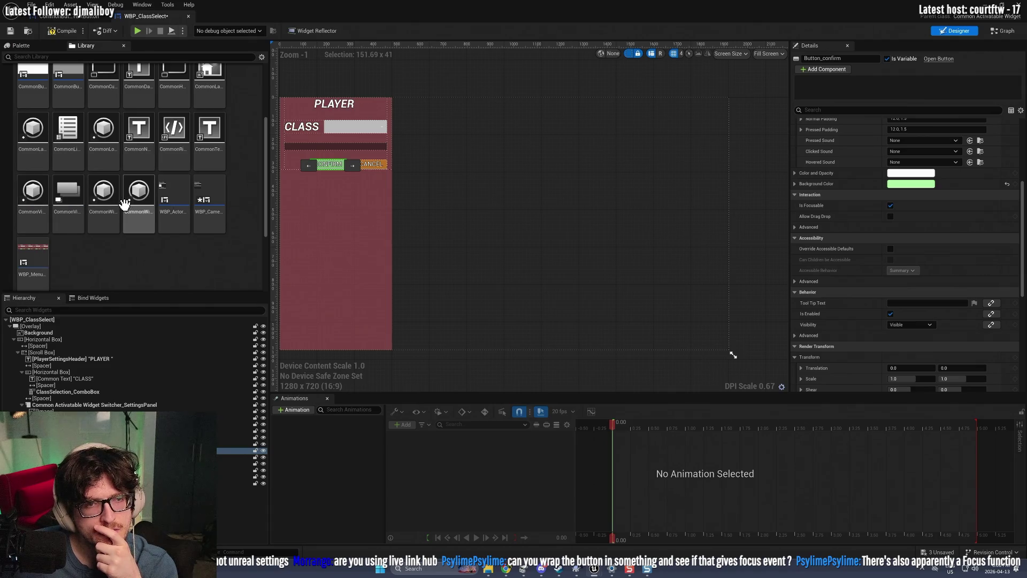
pyautogui.scroll(3, 133, 198)
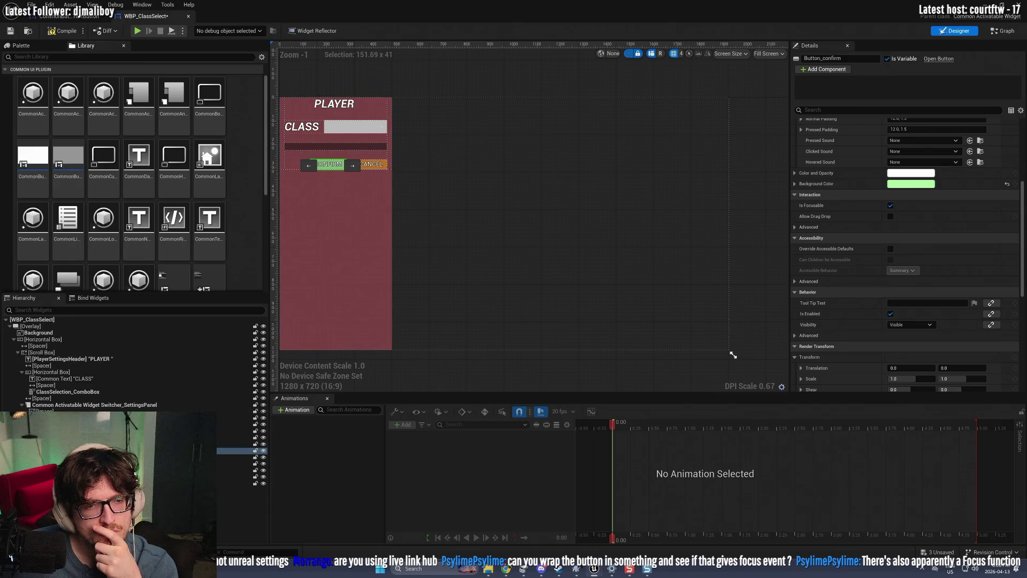
# Step: Select the CONFIRM/CANCEL box and confirm button, then try a 'common ui' palette search
pyautogui.click(235, 444)
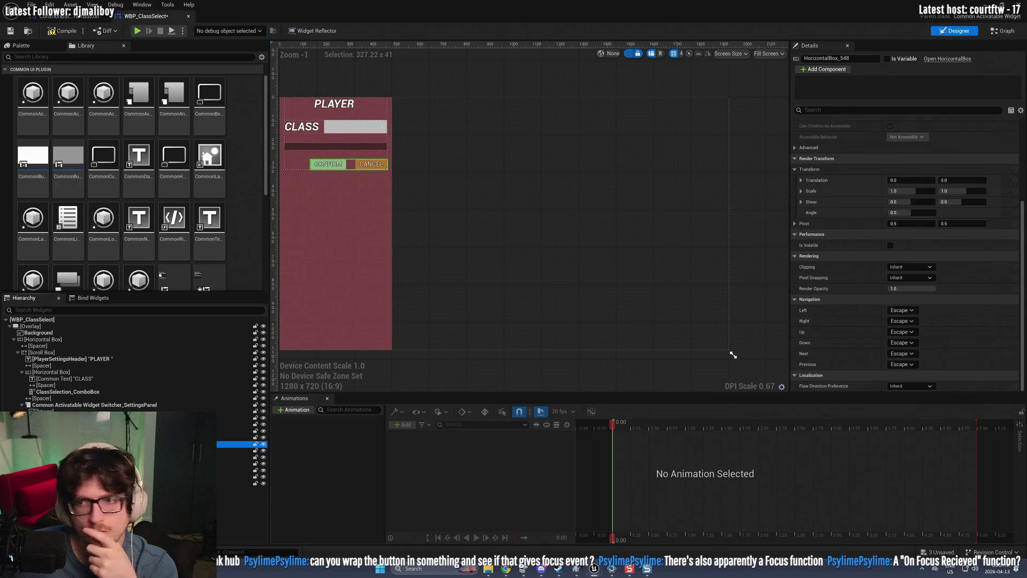
pyautogui.press('Down')
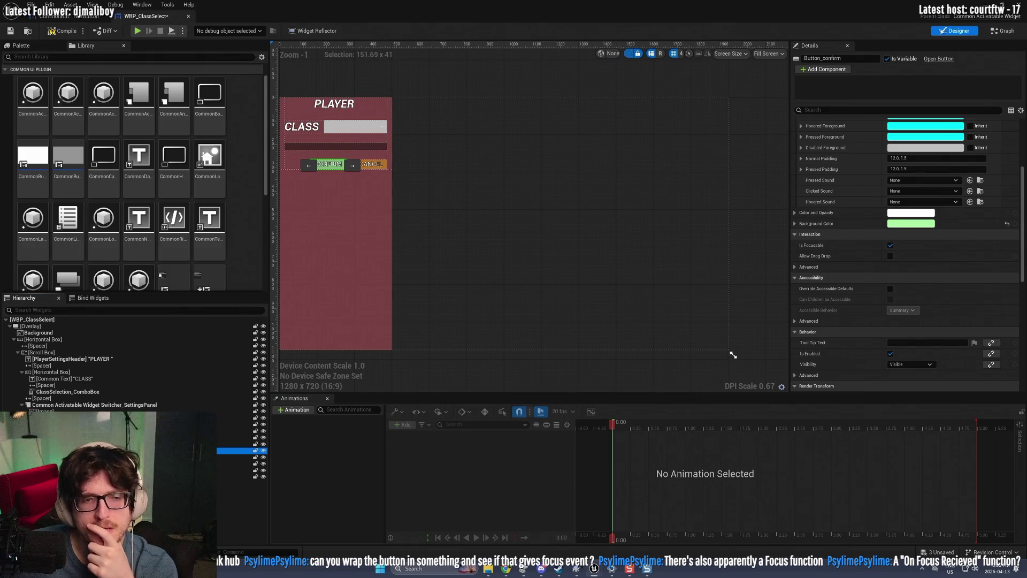
pyautogui.click(100, 56)
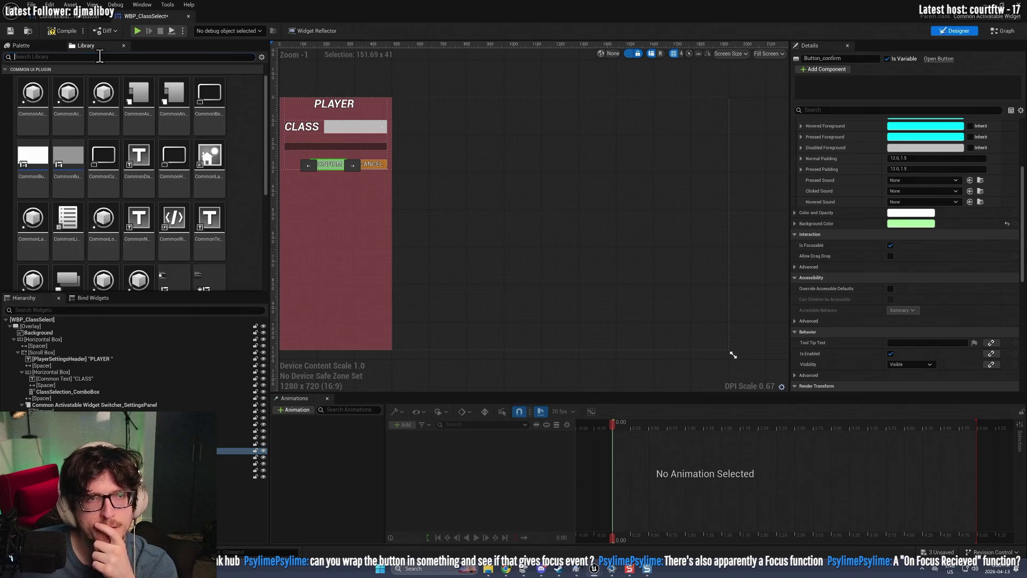
pyautogui.write('common')
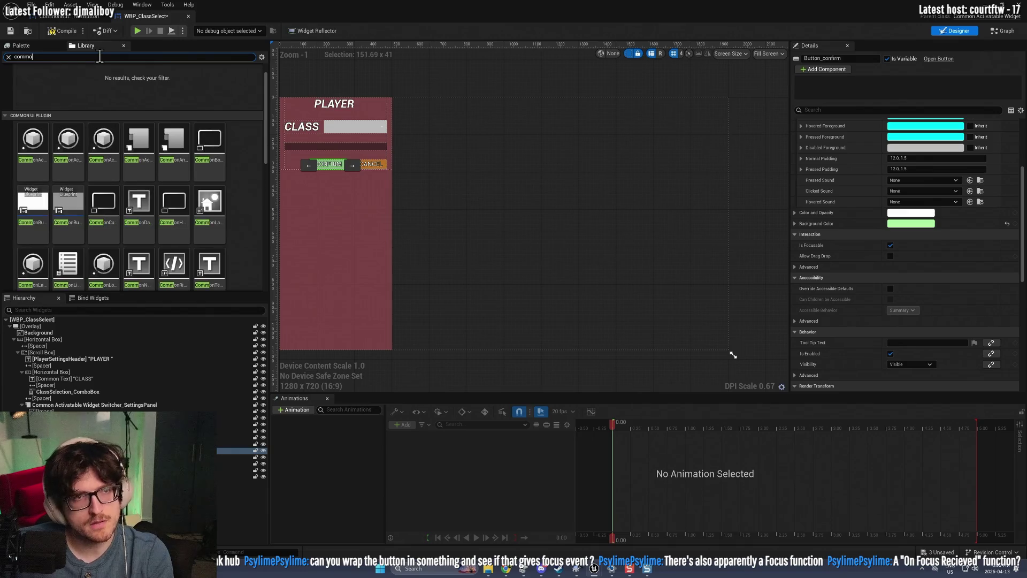
pyautogui.write(' ui')
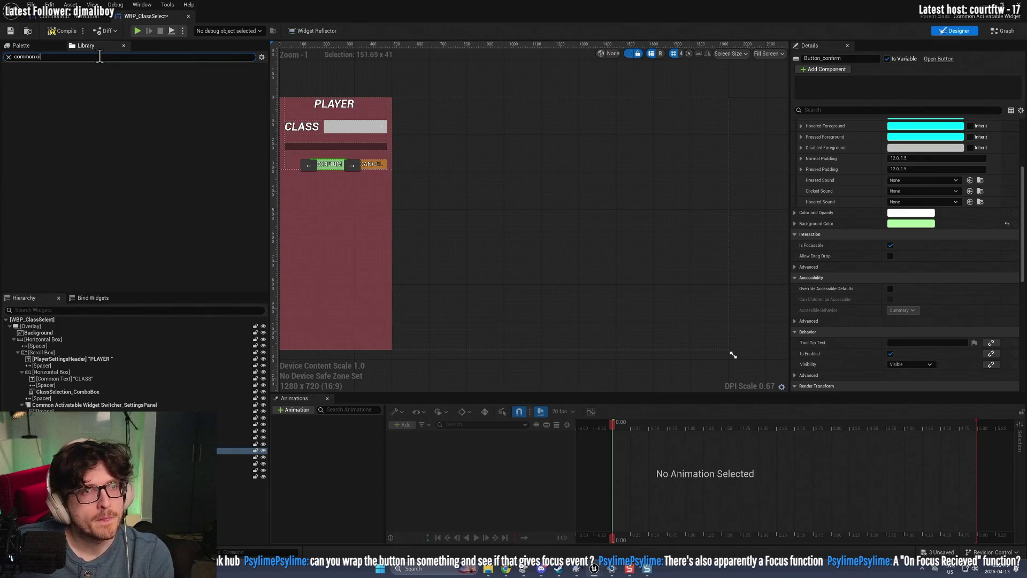
pyautogui.write('ui')
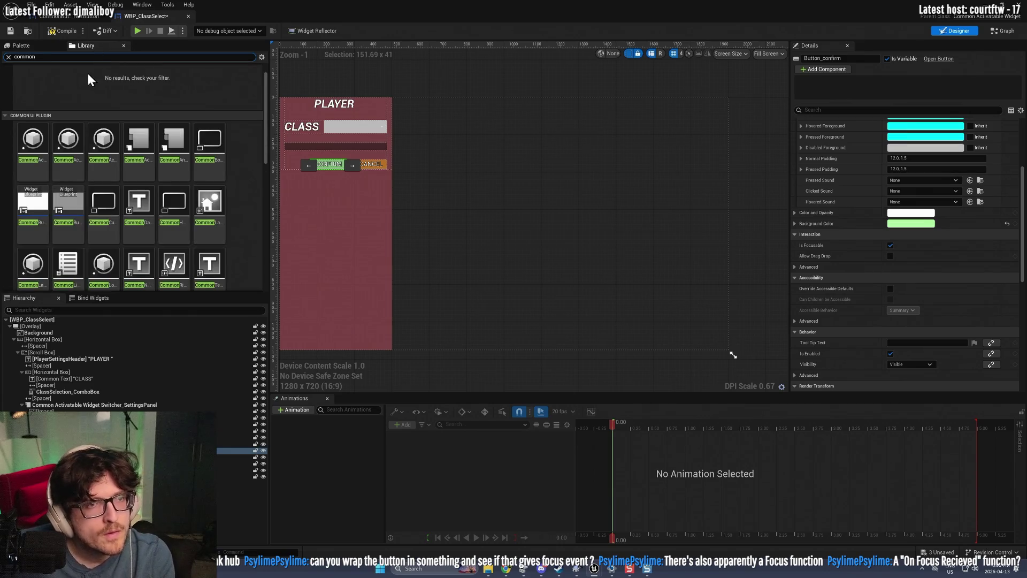
pyautogui.press('Escape')
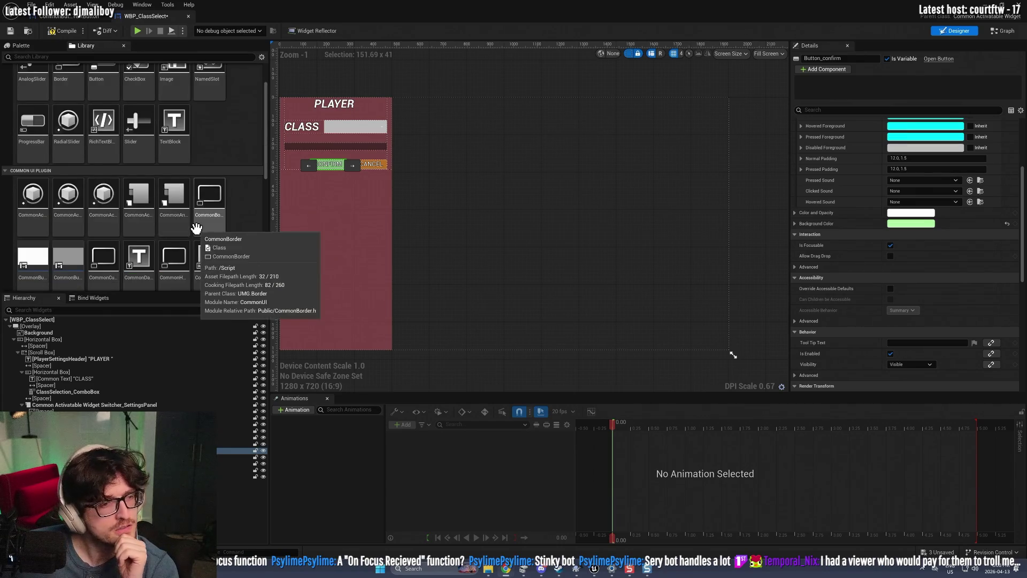
pyautogui.scroll(-2, 196, 225)
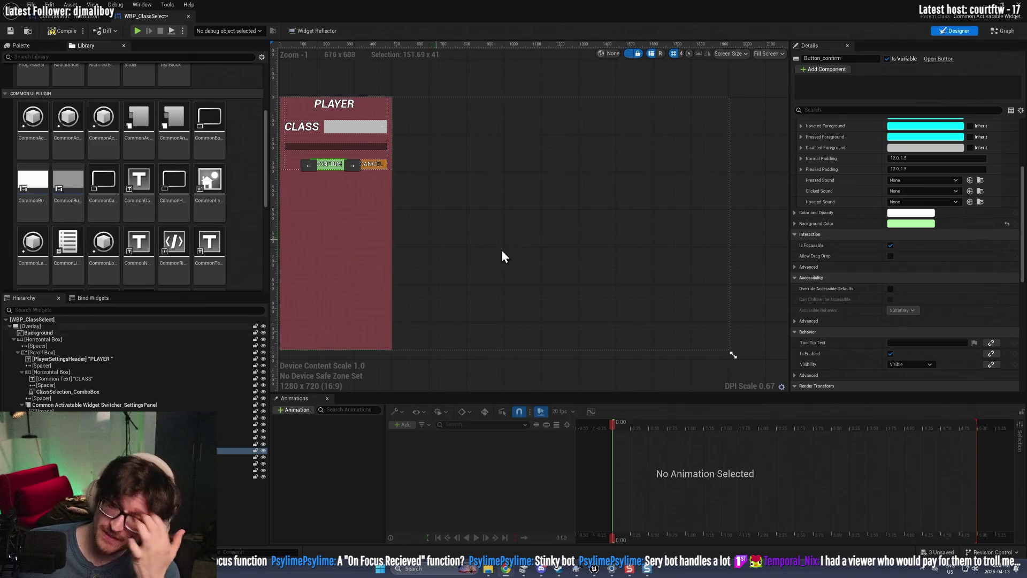
# Step: Select the root Overlay, compile WBP_ClassSelect, and float its editor as a smaller window
pyautogui.click(525, 209)
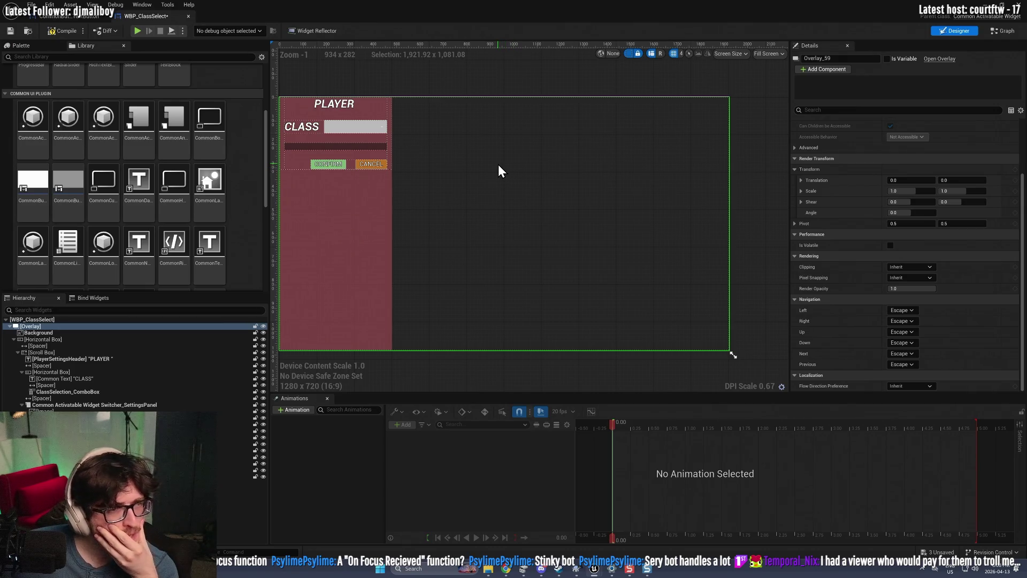
pyautogui.click(60, 32)
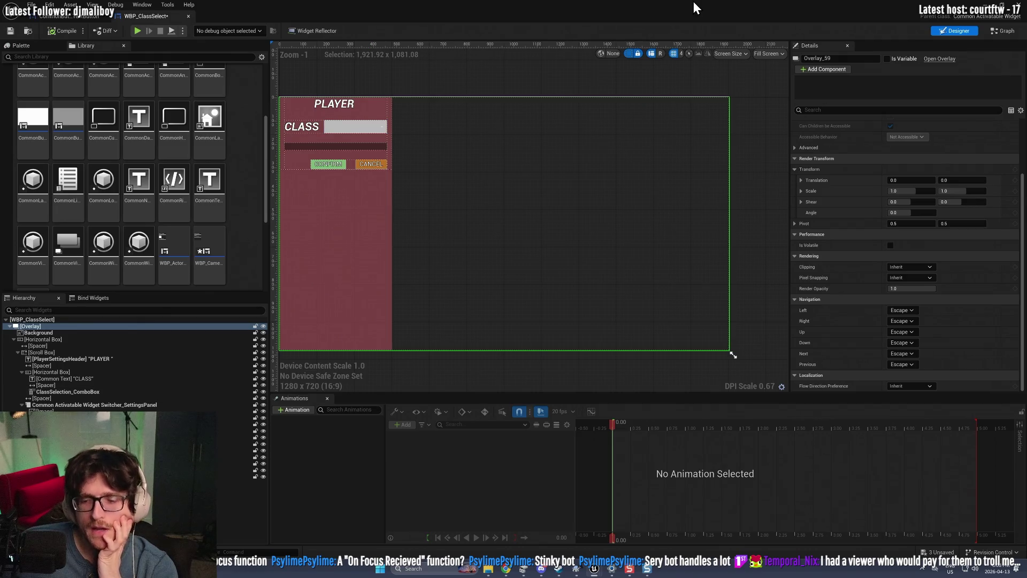
pyautogui.moveTo(686, 3)
pyautogui.mouseDown()
pyautogui.moveTo(559, 47)
pyautogui.moveTo(162, 129)
pyautogui.moveTo(368, 152)
pyautogui.mouseUp()
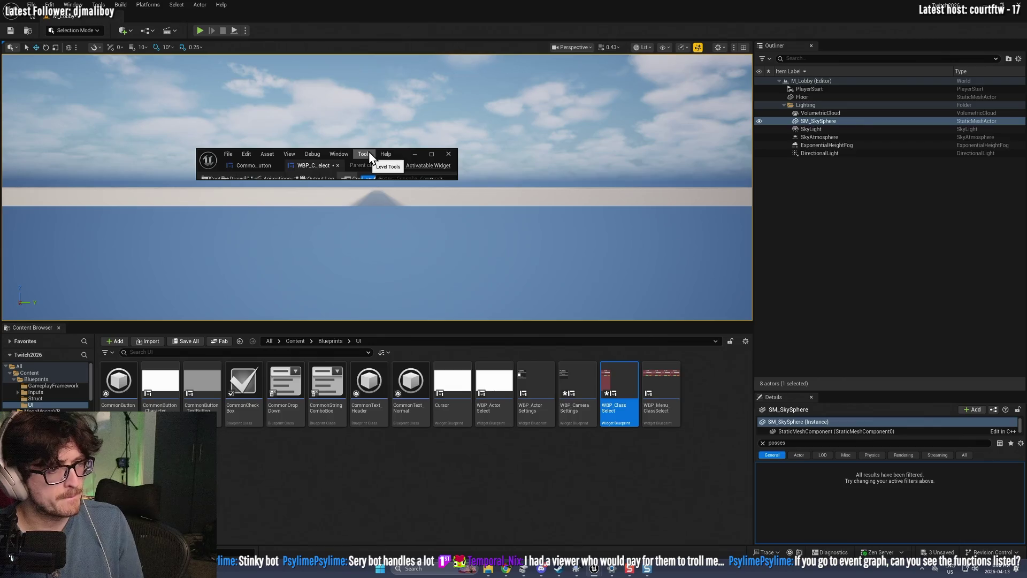
# Step: Open CommonButton_TextButton from the Content Drawer and show its event Graph
pyautogui.click(431, 155)
pyautogui.hotkey('ctrl', 'space')
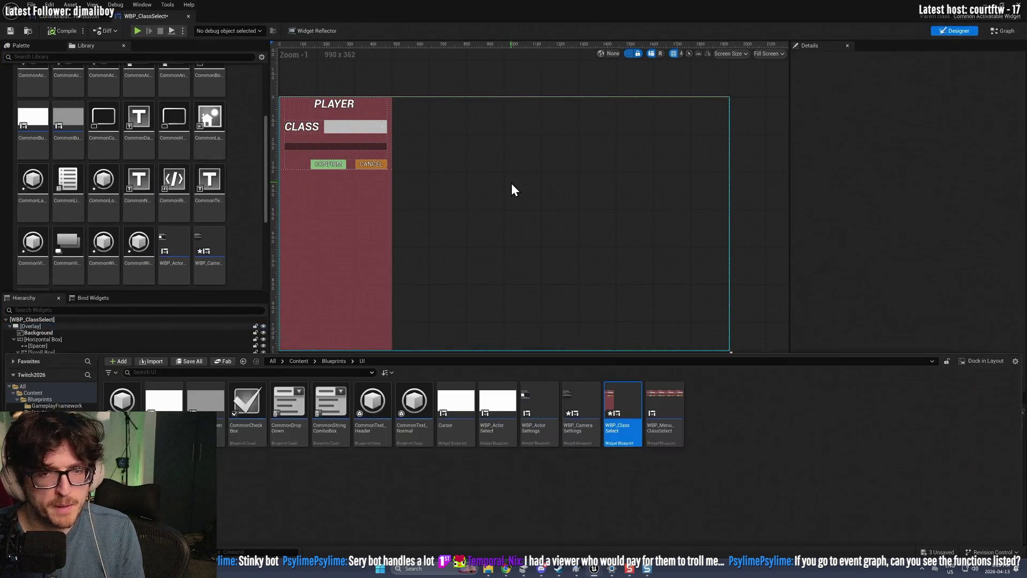
pyautogui.doubleClick(206, 404)
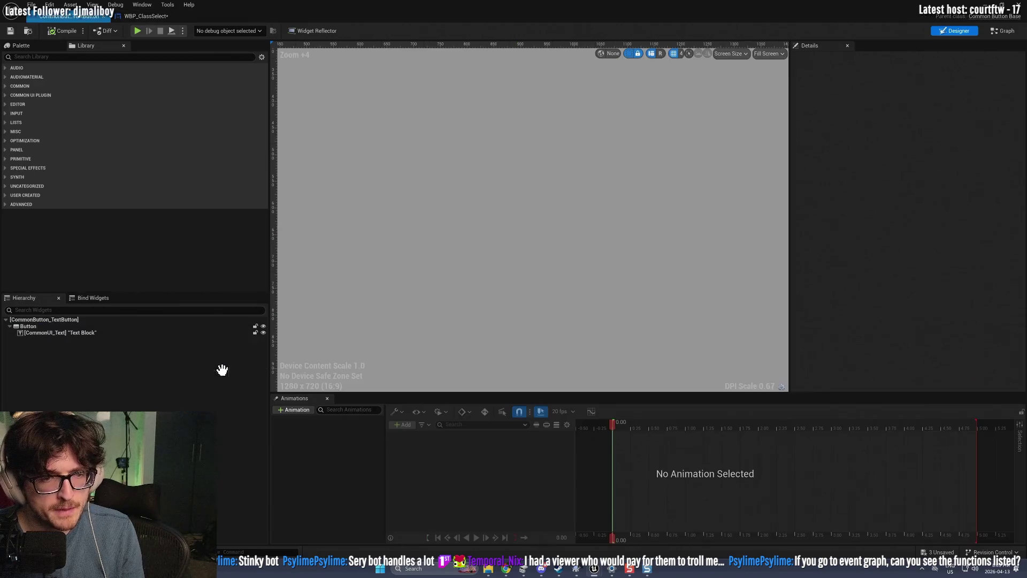
pyautogui.click(1004, 31)
pyautogui.scroll(-3, 349, 236)
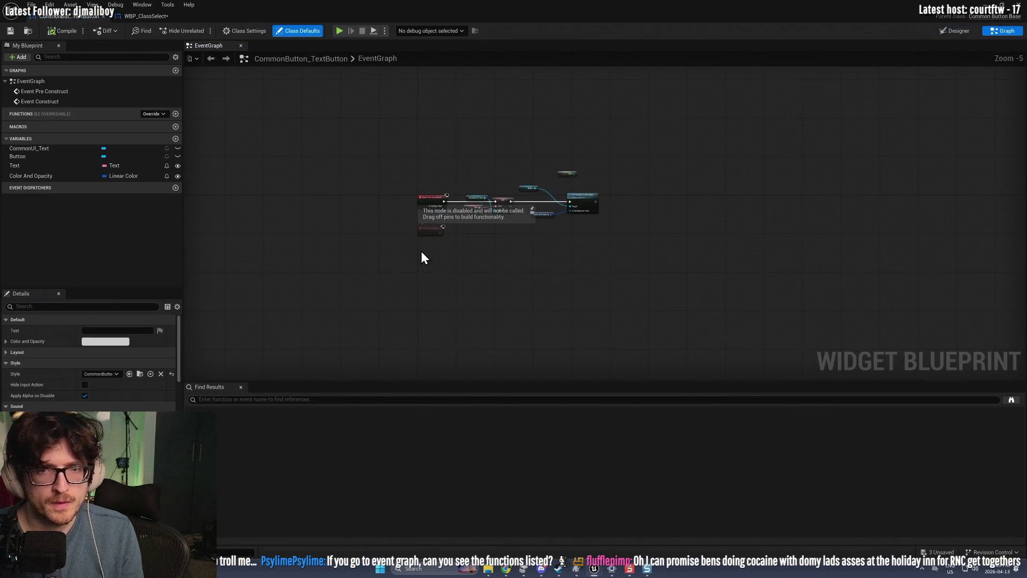
pyautogui.scroll(4, 422, 252)
# Step: Add an Event On Focused node and a Print String node to the graph
pyautogui.rightClick(417, 275)
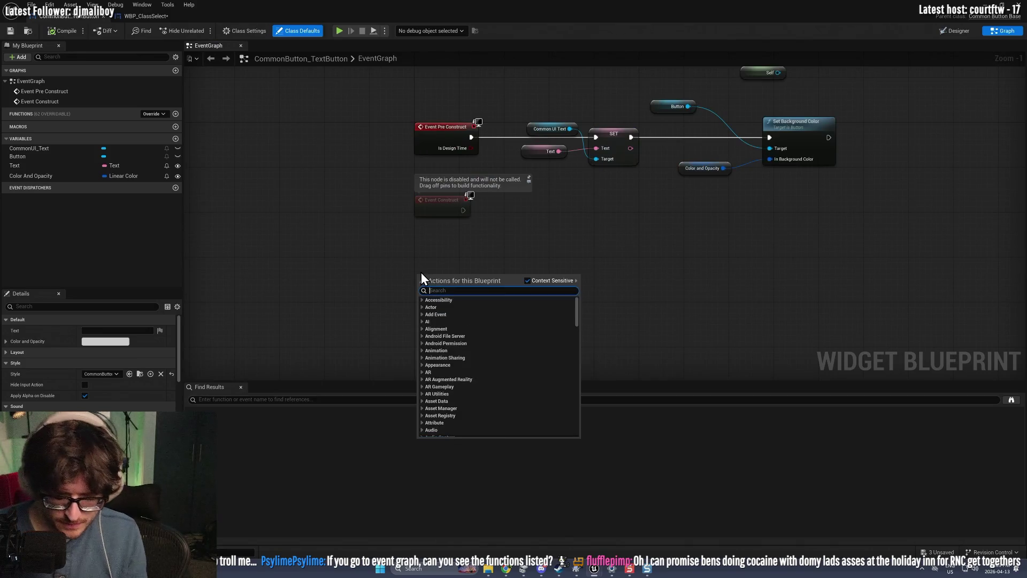
pyautogui.write('focus')
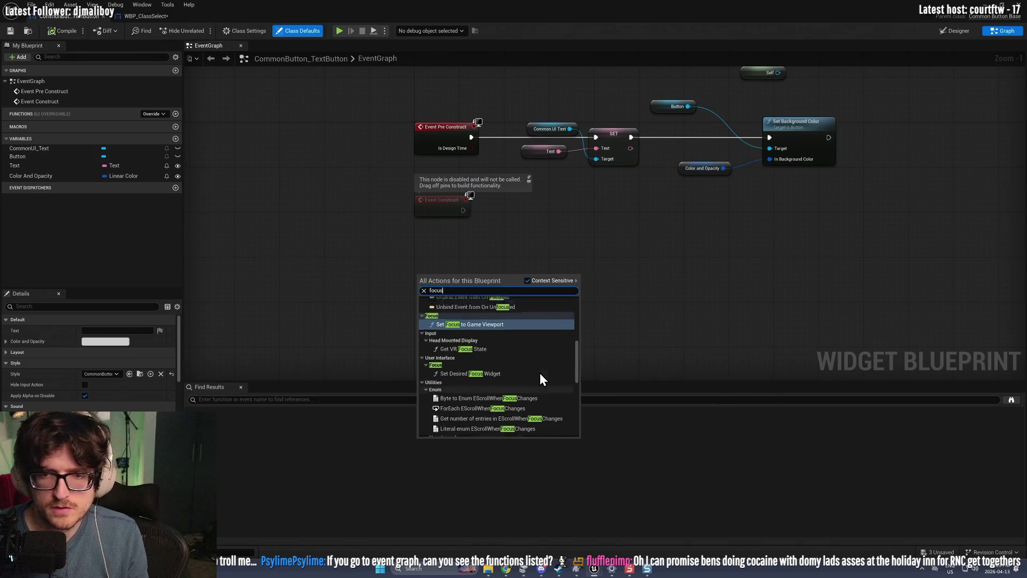
pyautogui.scroll(5, 540, 373)
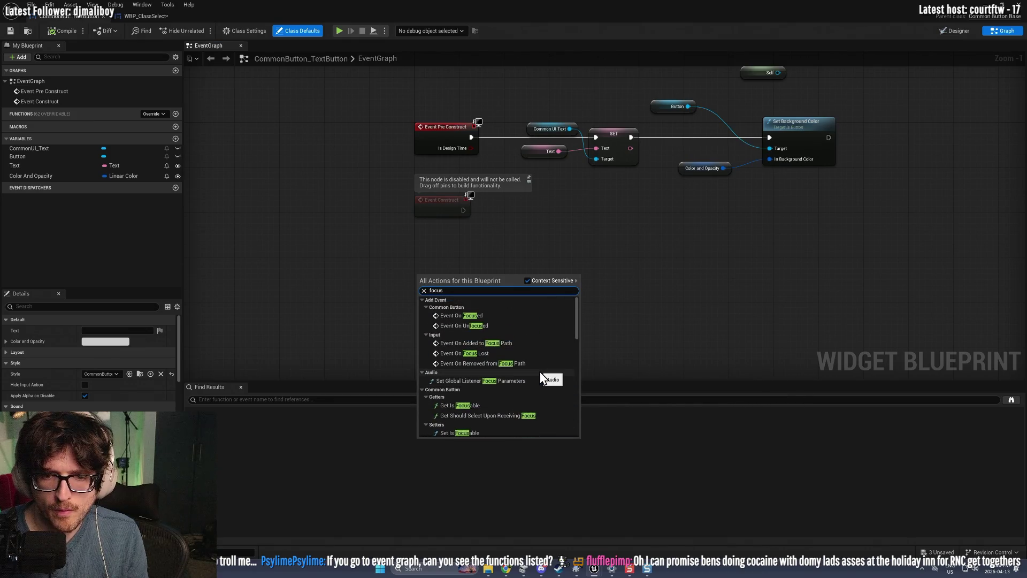
pyautogui.click(472, 316)
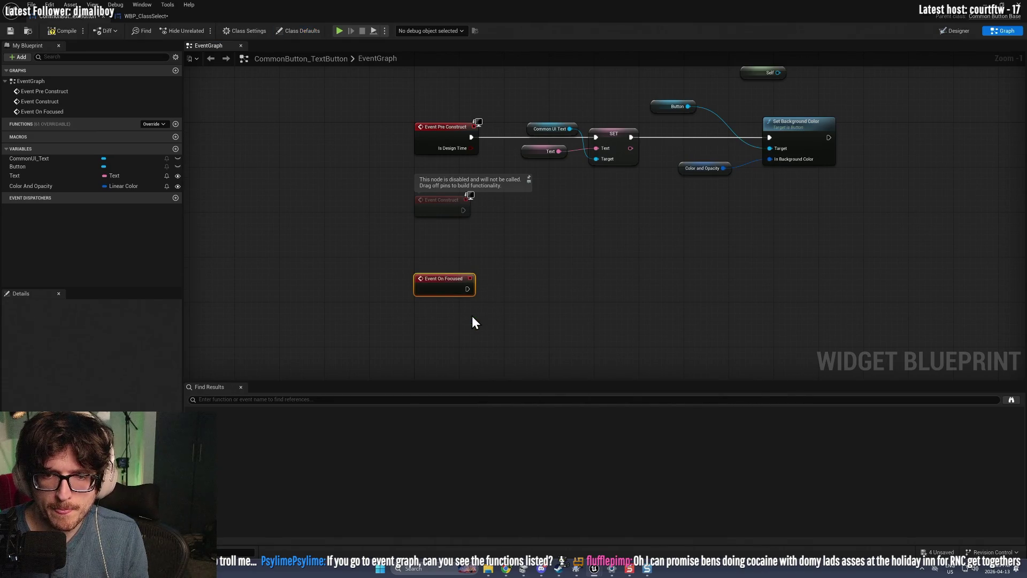
pyautogui.scroll(1, 448, 285)
pyautogui.rightClick(542, 285)
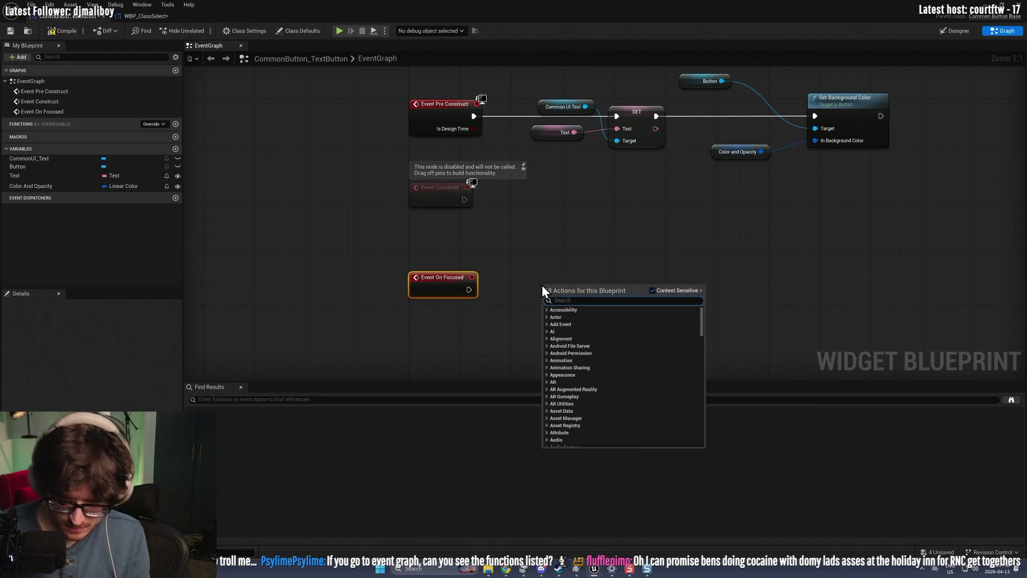
pyautogui.write('print')
pyautogui.press('Return')
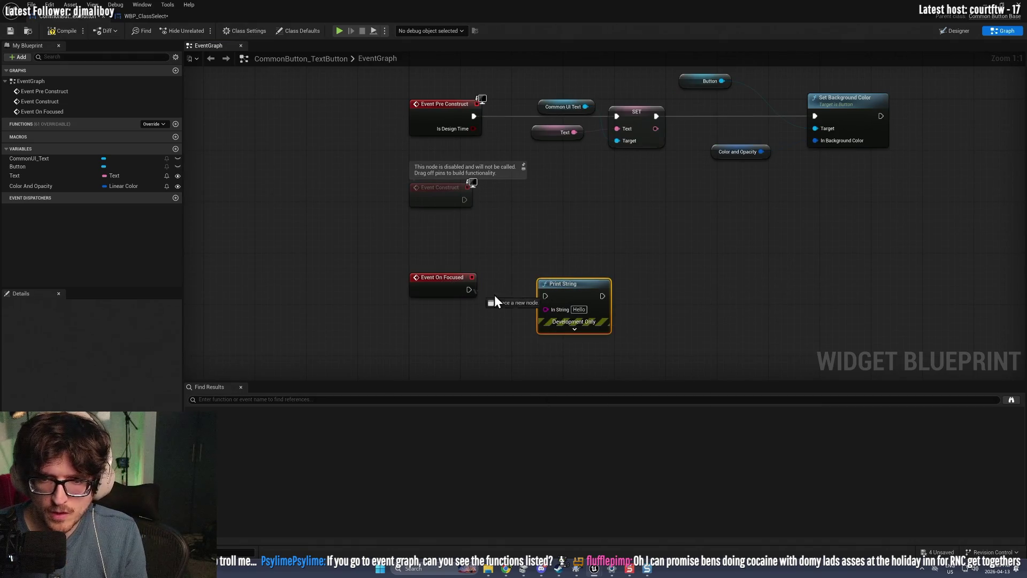
pyautogui.click(610, 1)
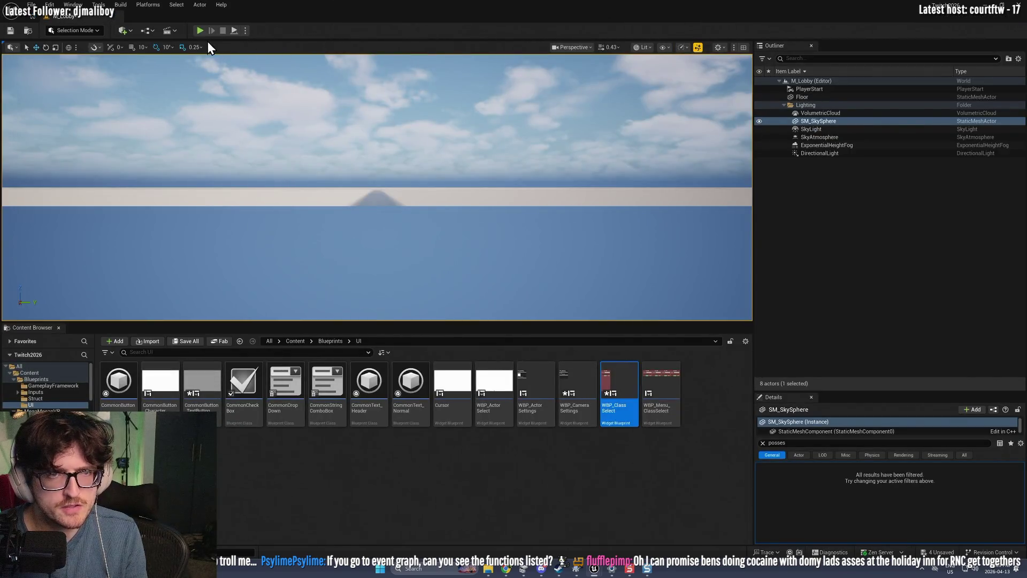
# Step: Play the lobby, free the mouse, click CONFIRM in the PLAYER 1 menu, then stop
pyautogui.hotkey('alt', 'p')
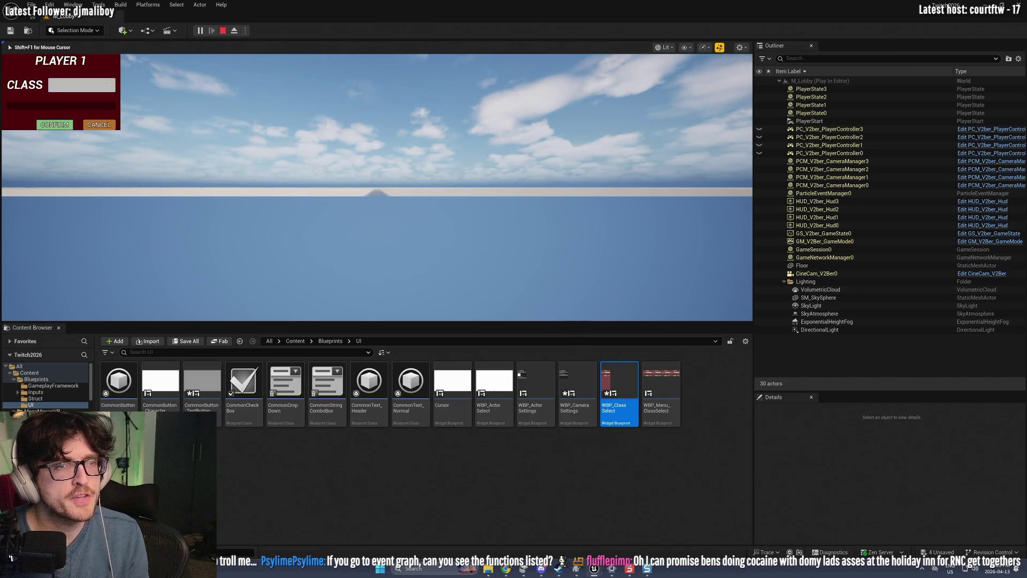
pyautogui.hotkey('shift', 'F1')
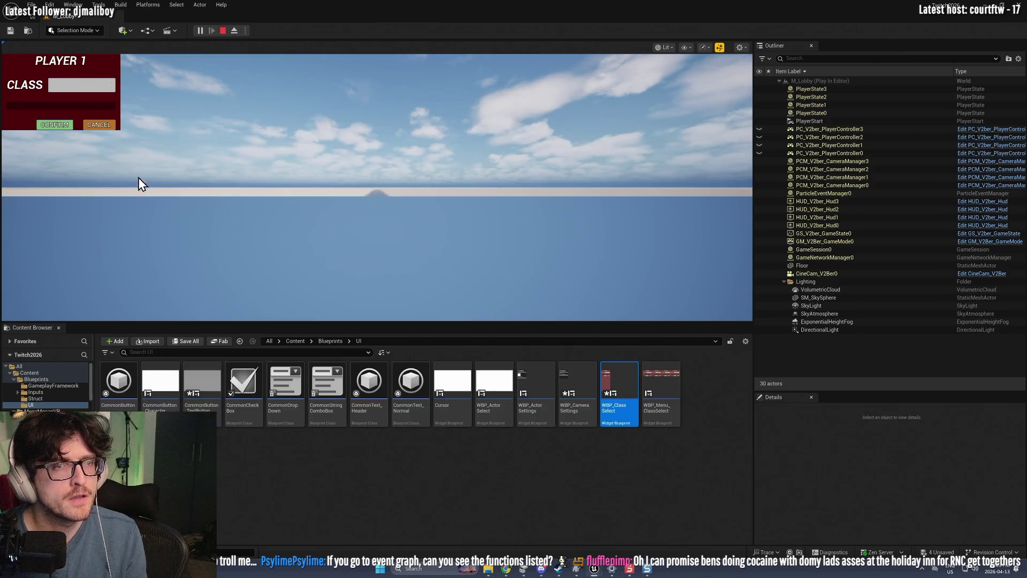
pyautogui.click(51, 126)
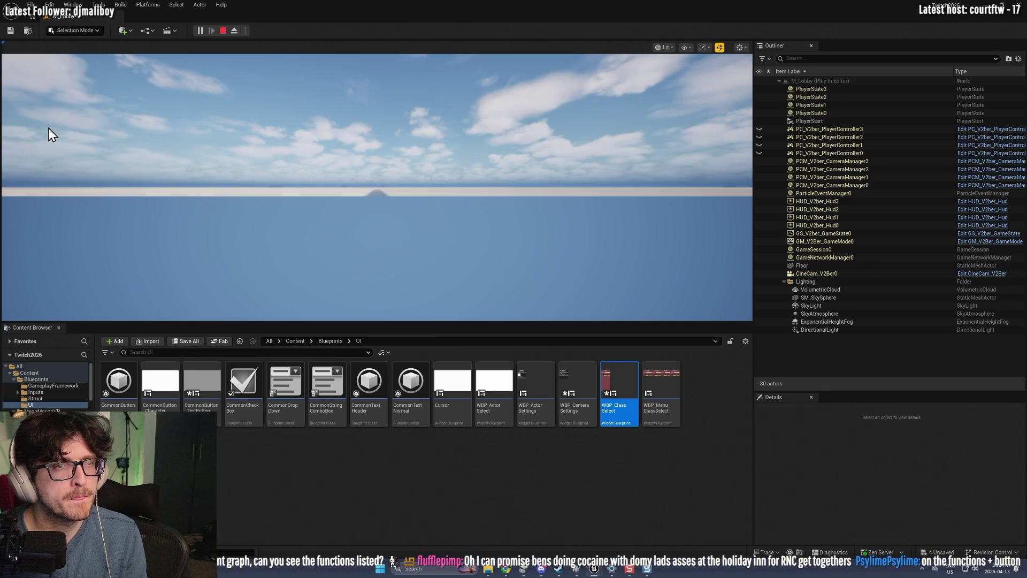
pyautogui.click(223, 31)
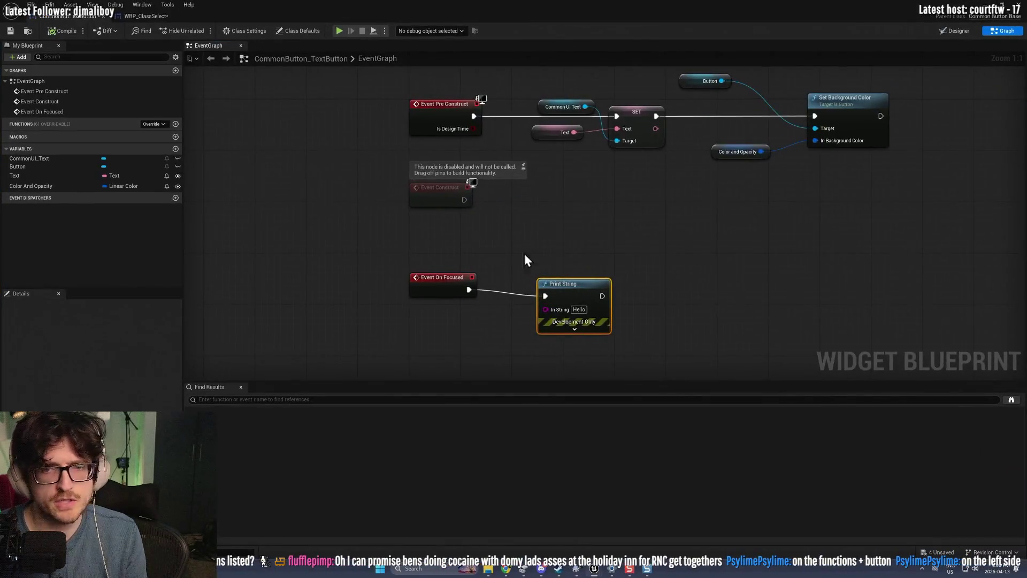
# Step: Add an Event On Added to Focus Path node and wire it into Print String
pyautogui.rightClick(446, 255)
pyautogui.write('focus')
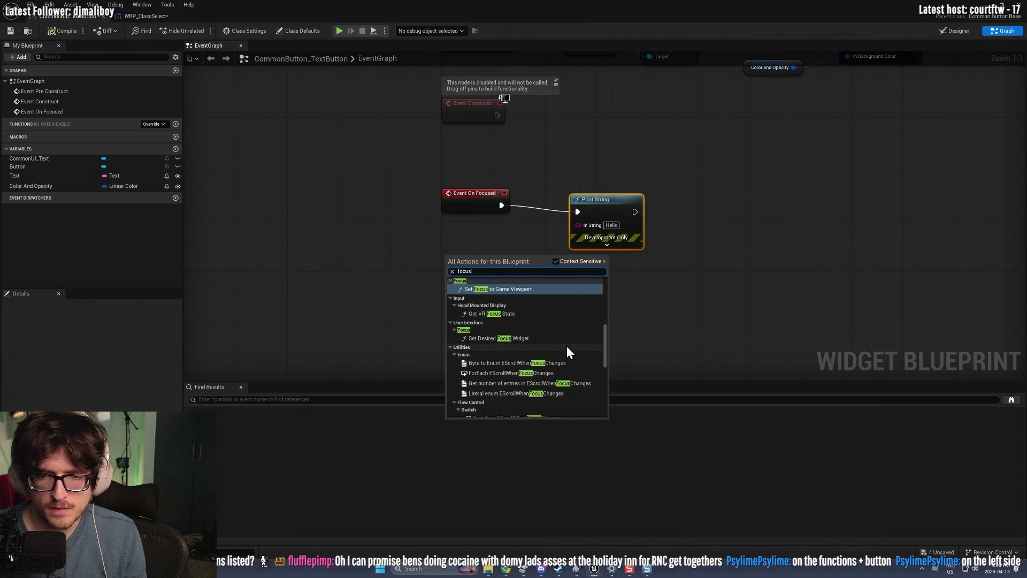
pyautogui.scroll(5, 567, 346)
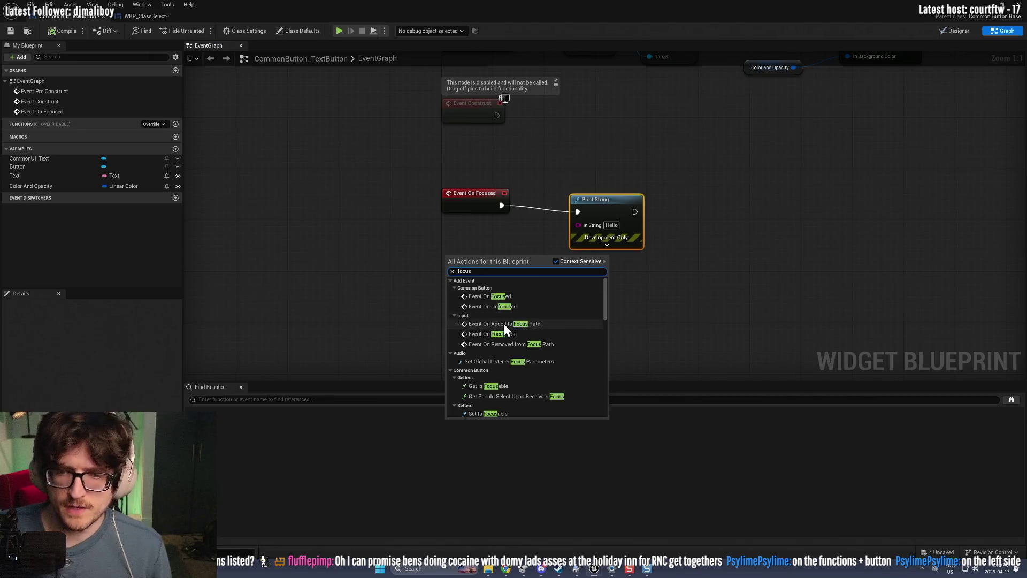
pyautogui.click(519, 325)
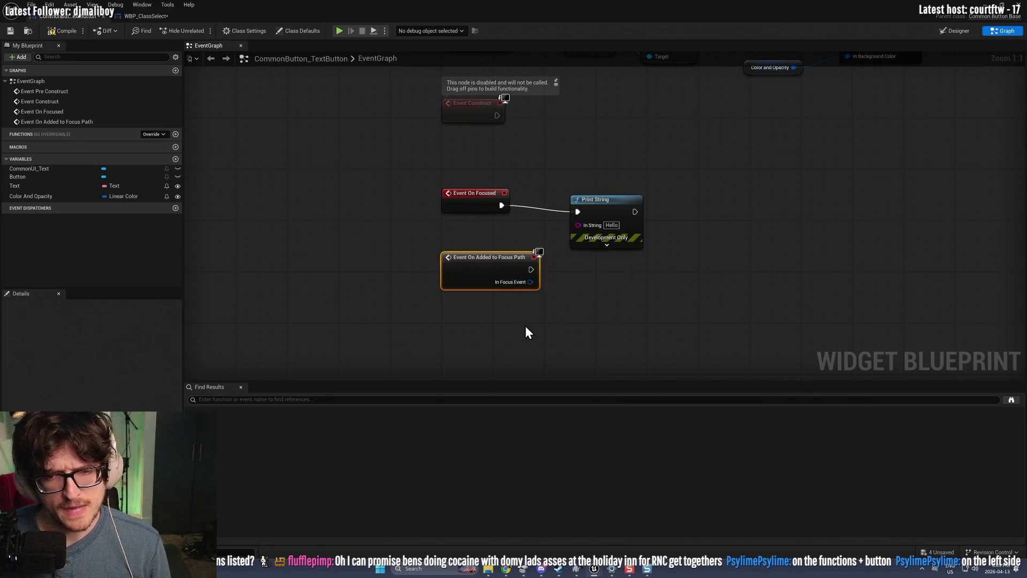
pyautogui.moveTo(551, 259)
pyautogui.mouseDown()
pyautogui.moveTo(579, 214)
pyautogui.moveTo(640, 187)
pyautogui.mouseUp()
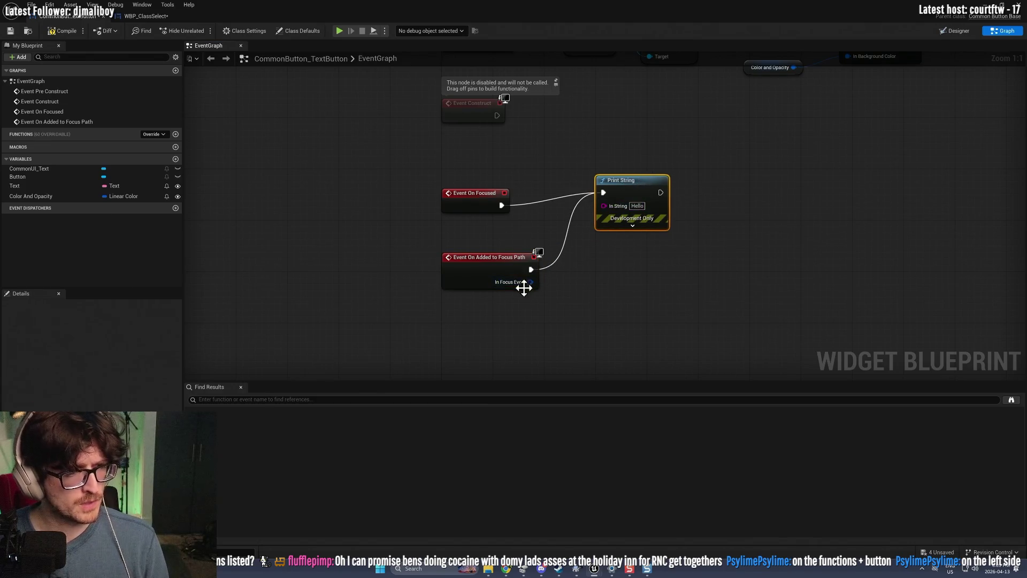
pyautogui.moveTo(530, 282)
pyautogui.mouseDown()
pyautogui.moveTo(487, 281)
pyautogui.moveTo(416, 252)
pyautogui.mouseUp()
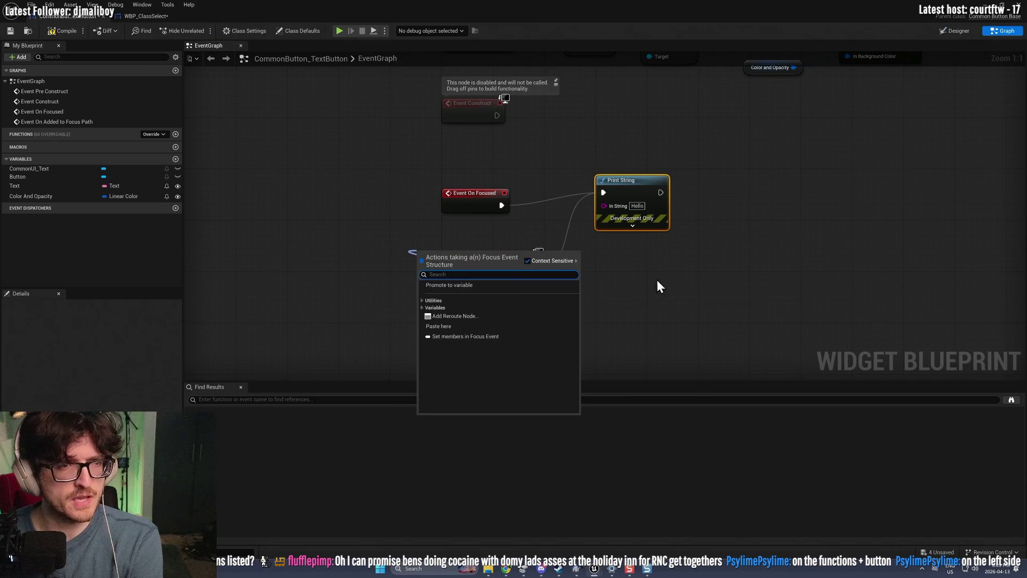
pyautogui.click(534, 263)
# Step: Delete the Event On Added to Focus Path, Print String and Event On Focused nodes
pyautogui.press('Delete')
pyautogui.moveTo(773, 297); pyautogui.dragTo(610, 166)
pyautogui.press('Delete')
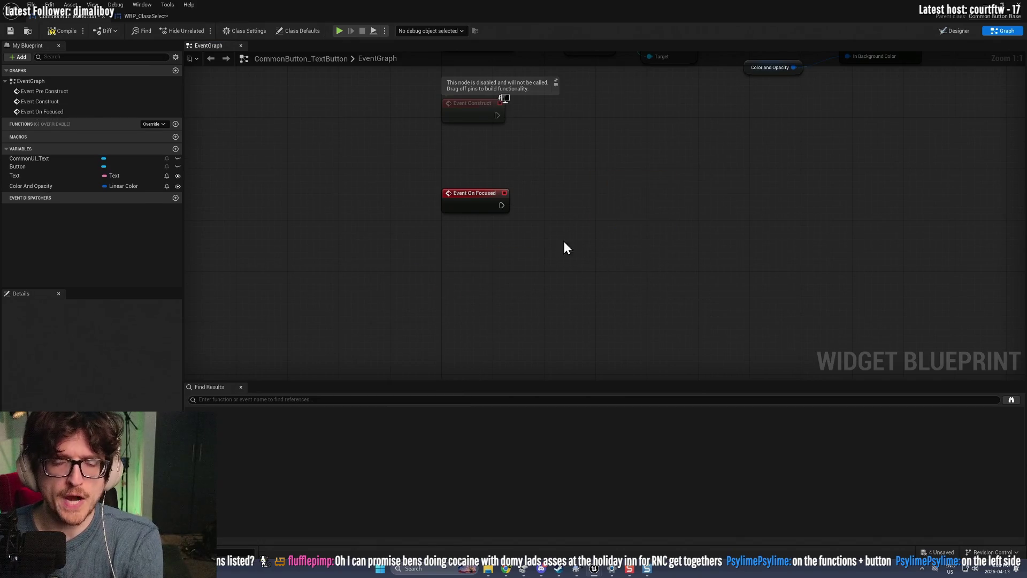
pyautogui.click(474, 194)
pyautogui.press('Delete')
# Step: Override On Focus Received in CommonButton_TextButton and move its Return Node further right
pyautogui.click(155, 114)
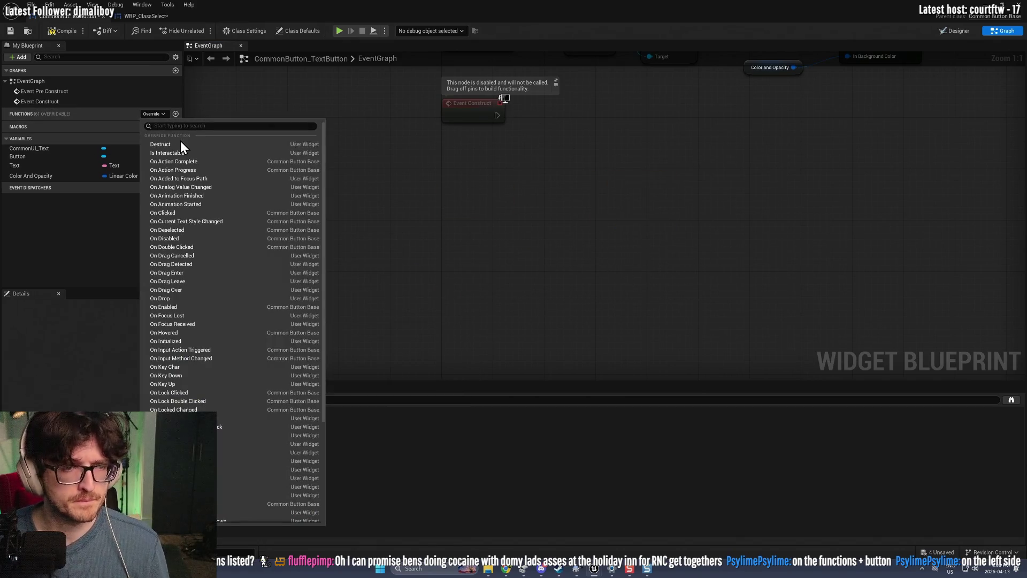
pyautogui.write('focu')
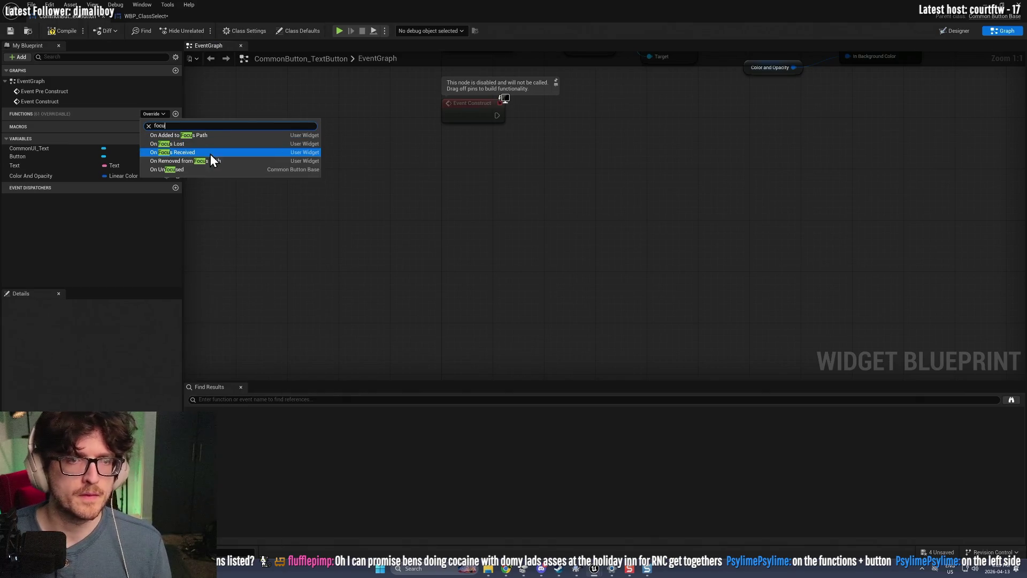
pyautogui.click(178, 154)
pyautogui.moveTo(451, 199); pyautogui.dragTo(615, 197)
# Step: Route On Focus Received through a Print String node printing Hello, compile, and probe the Return Value pin
pyautogui.rightClick(462, 248)
pyautogui.write('print')
pyautogui.press('Return')
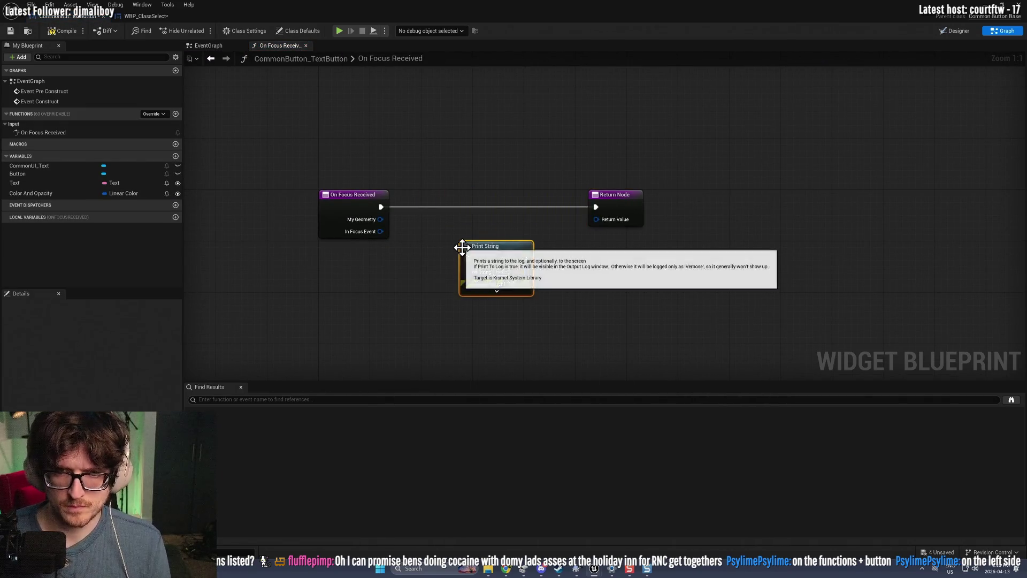
pyautogui.moveTo(380, 208)
pyautogui.mouseDown()
pyautogui.moveTo(471, 259)
pyautogui.moveTo(554, 223)
pyautogui.moveTo(490, 242)
pyautogui.moveTo(614, 204)
pyautogui.moveTo(596, 207)
pyautogui.mouseUp()
pyautogui.click(66, 31)
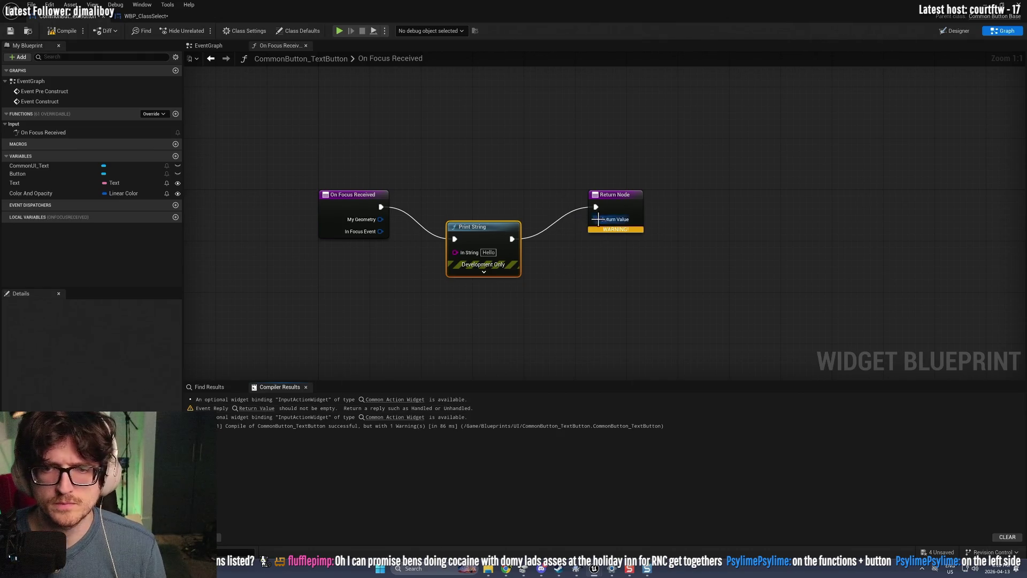
pyautogui.moveTo(597, 219)
pyautogui.mouseDown()
pyautogui.moveTo(420, 230)
pyautogui.moveTo(378, 221)
pyautogui.moveTo(605, 223)
pyautogui.moveTo(573, 285)
pyautogui.mouseUp()
pyautogui.press('Escape')
pyautogui.press('Escape')
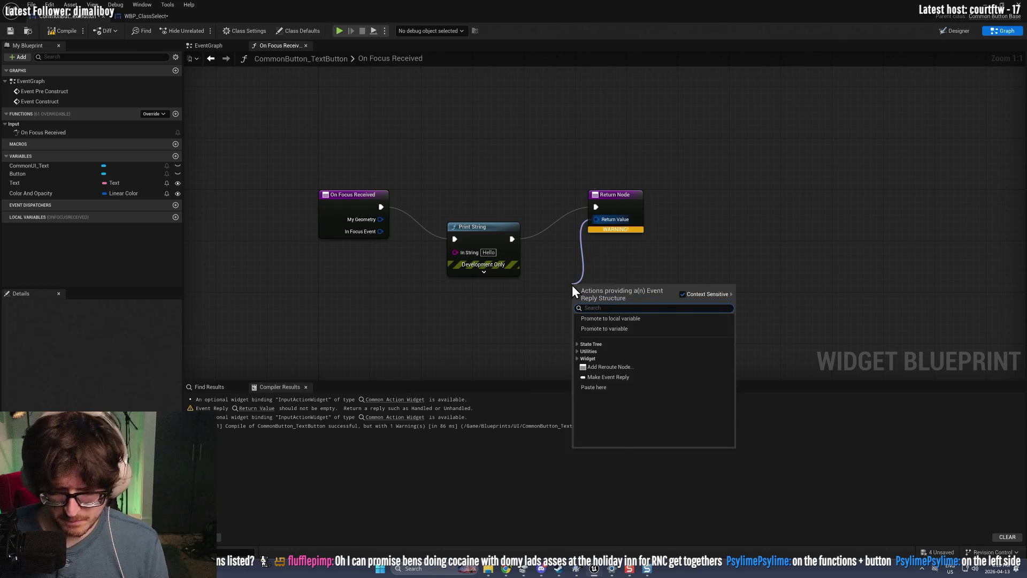
# Step: Feed a Make Event Reply node into the Return Value and move the Blueprint window aside
pyautogui.write('make')
pyautogui.press('Return')
pyautogui.moveTo(591, 8); pyautogui.dragTo(201, 249)
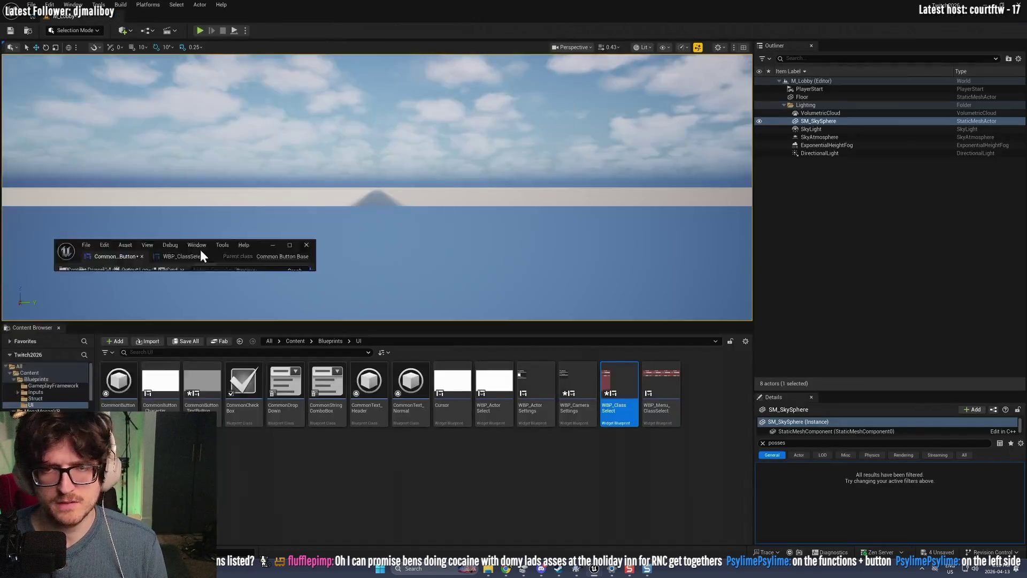
# Step: Play-test the lobby, free the mouse with Shift+F1, and stop the session
pyautogui.click(200, 30)
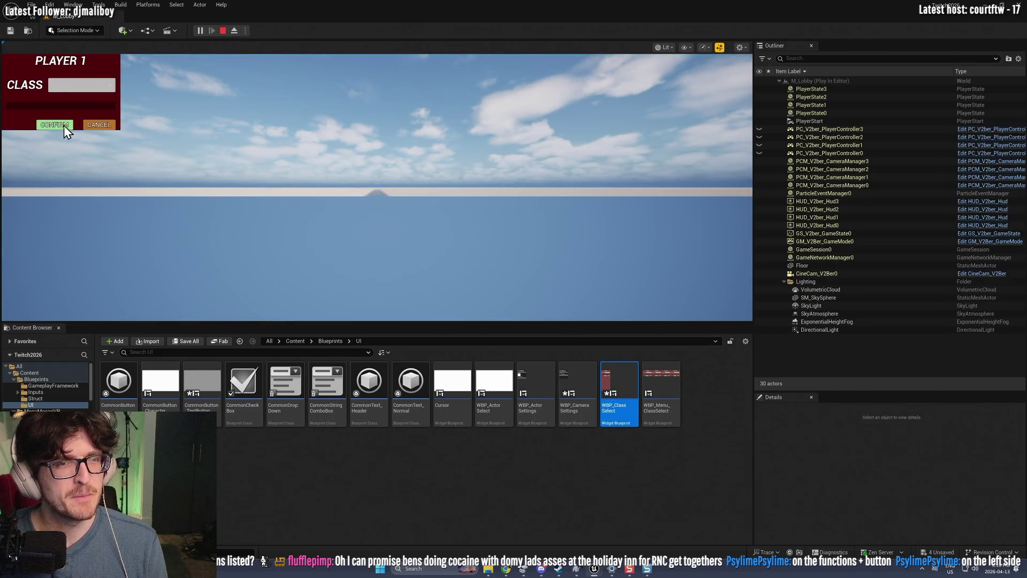
pyautogui.click(274, 127)
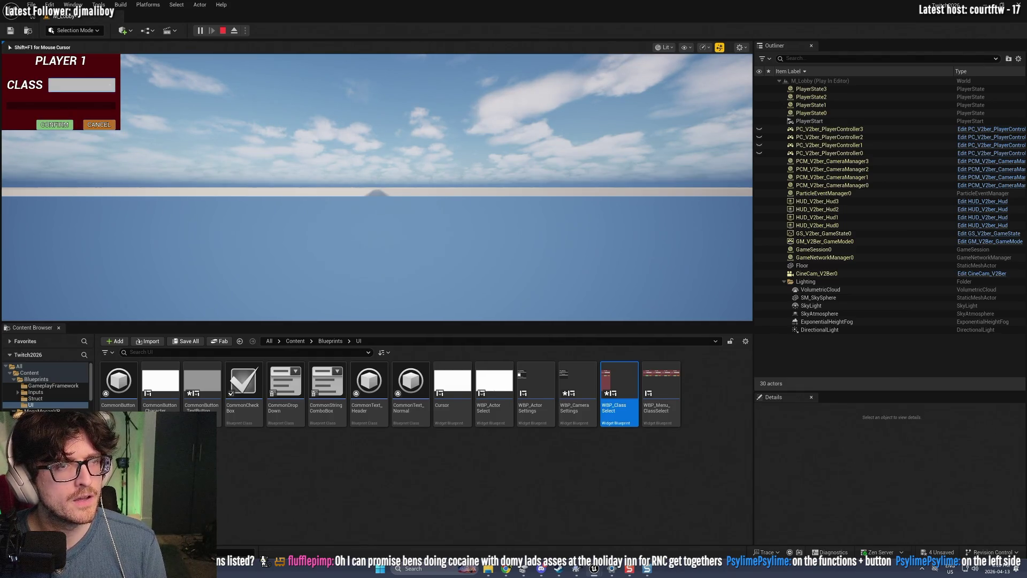
pyautogui.hotkey('shift', 'F1')
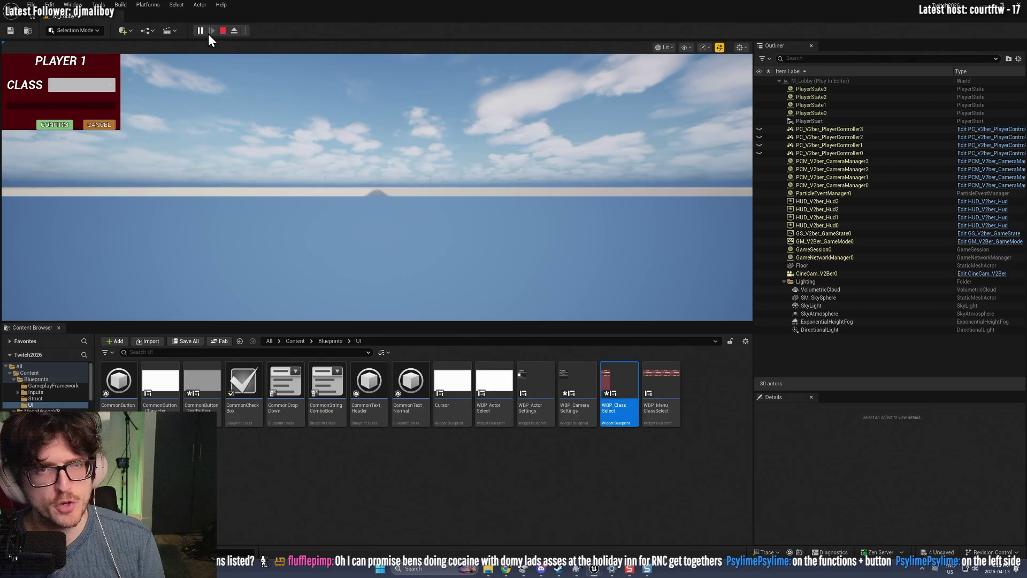
pyautogui.click(223, 30)
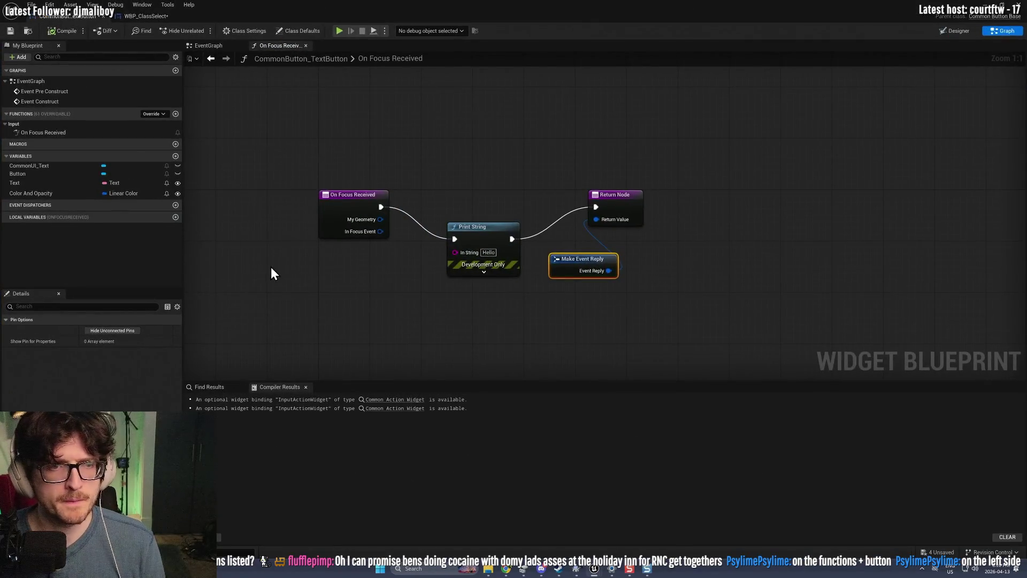
# Step: Delete the On Focus Received function, then search the Override list for 'hoact'
pyautogui.click(65, 130)
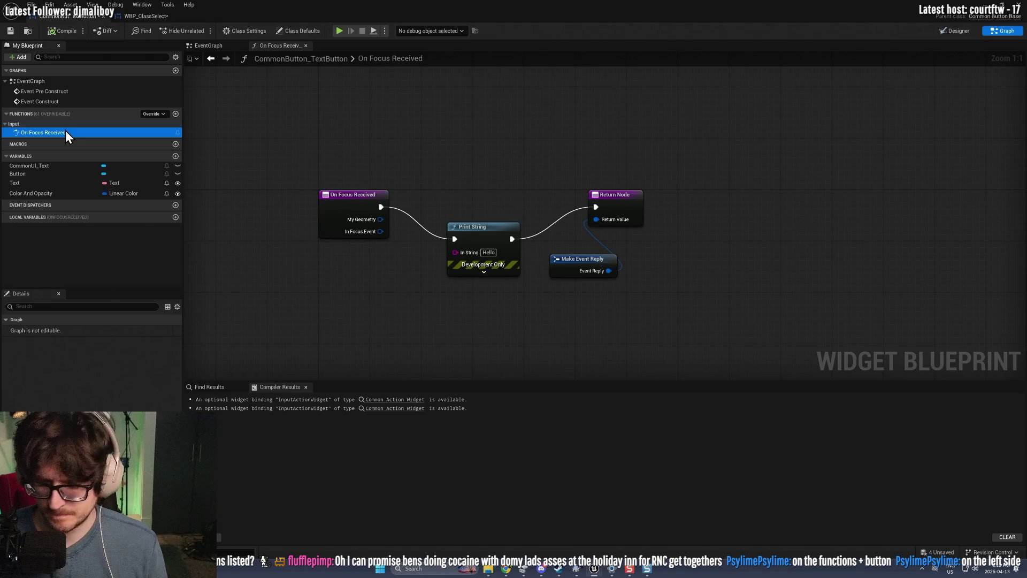
pyautogui.press('Delete')
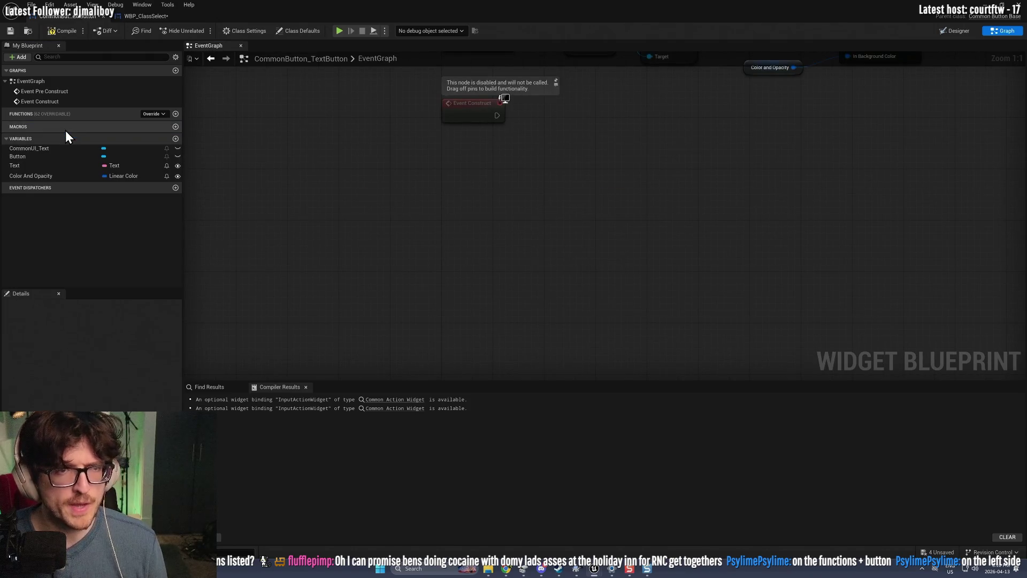
pyautogui.click(154, 114)
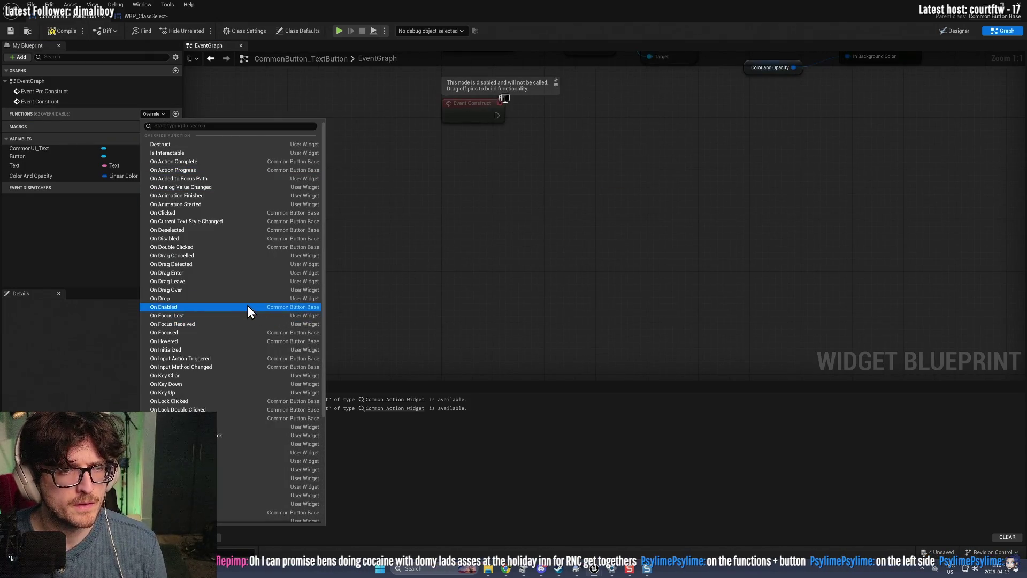
pyautogui.write('ho')
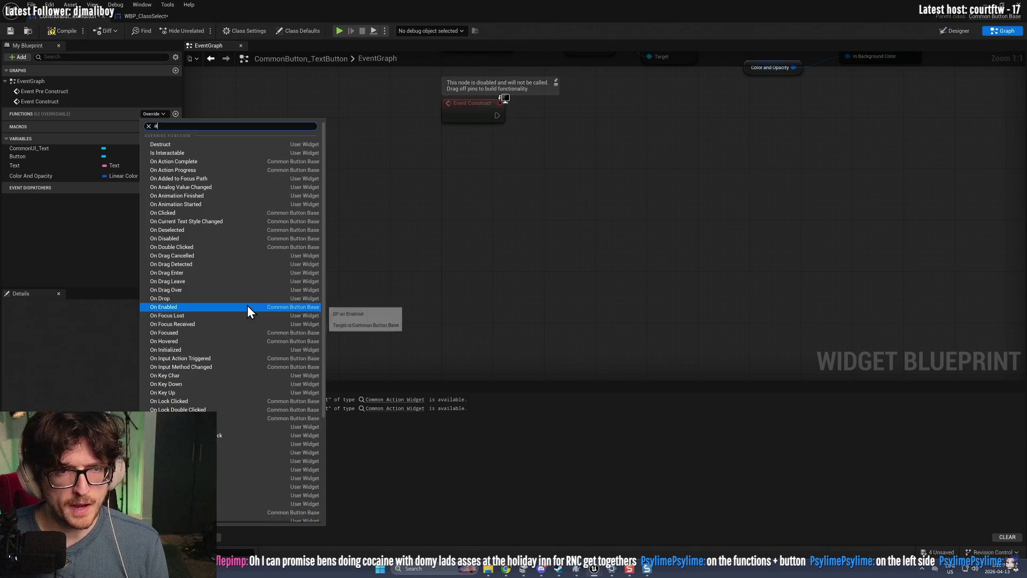
pyautogui.write('act')
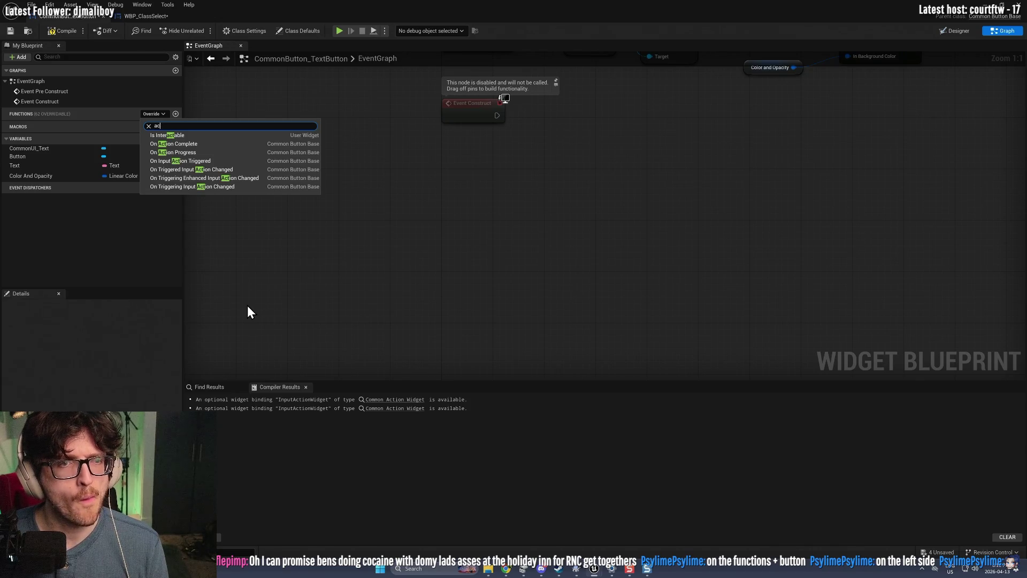
# Step: Clear the search, browse the overridable functions, then close the list and the Compiler Results
pyautogui.press('BackSpace')
pyautogui.press('BackSpace')
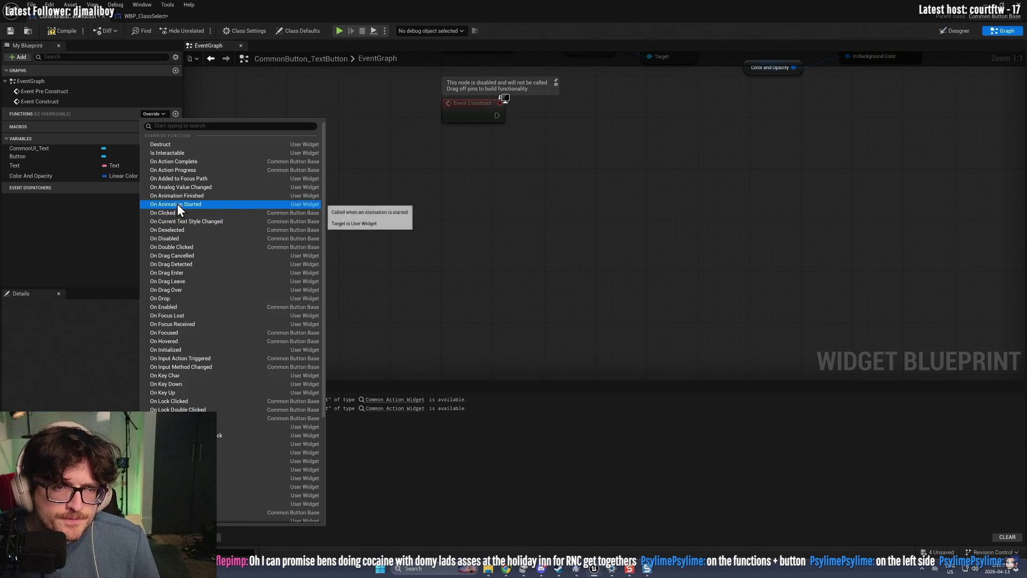
pyautogui.scroll(-5, 191, 206)
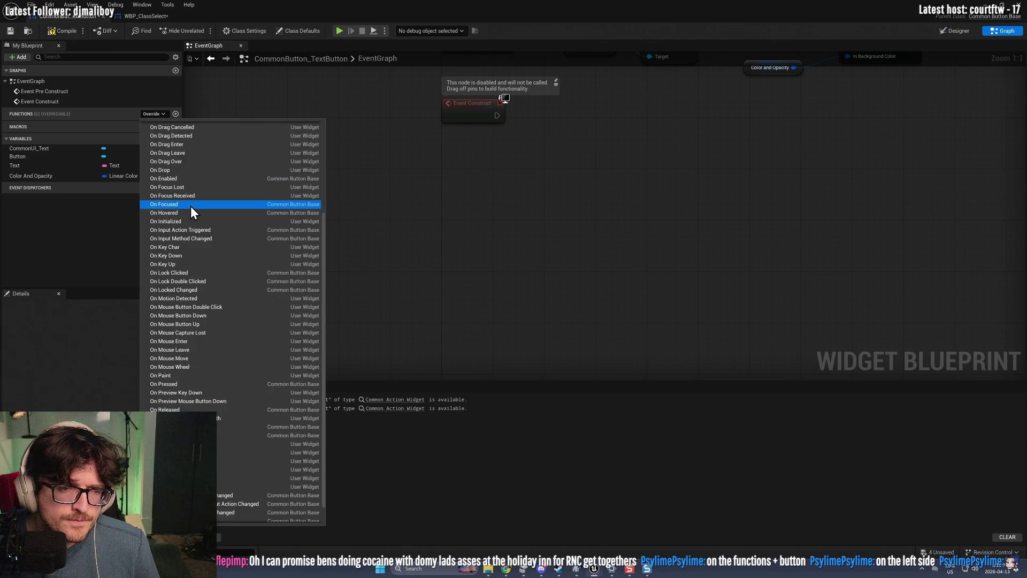
pyautogui.scroll(-1, 190, 207)
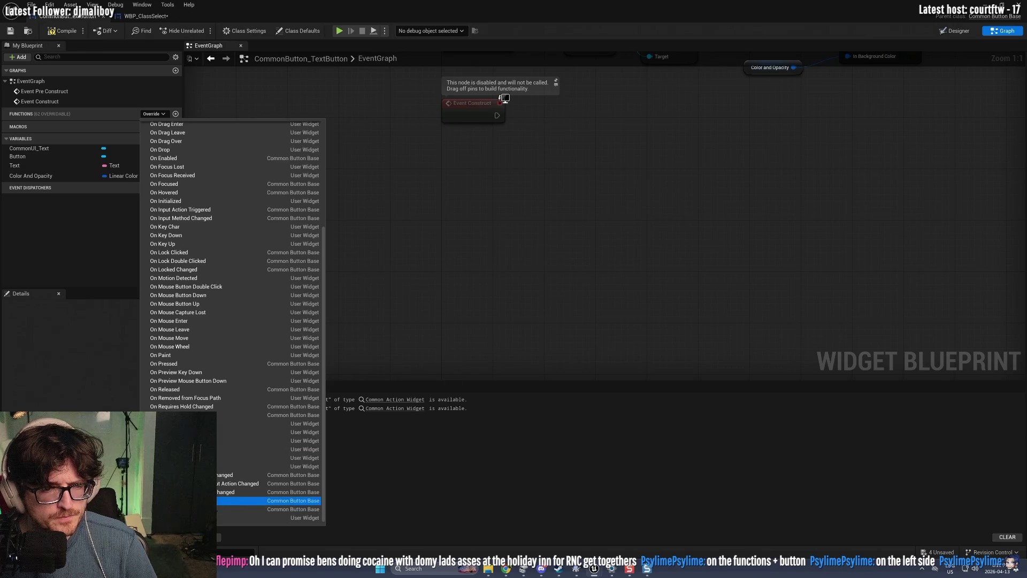
pyautogui.click(537, 236)
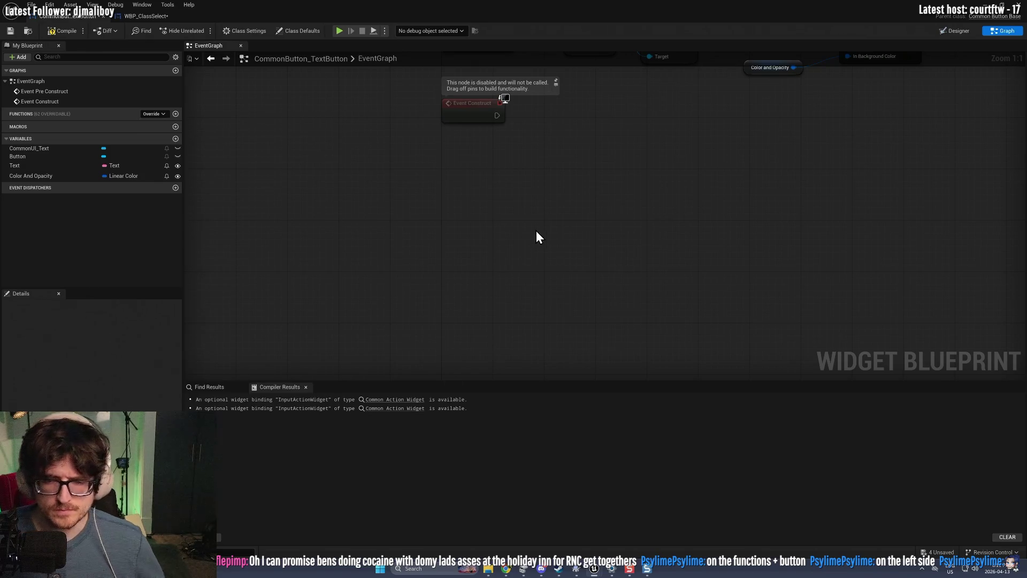
pyautogui.click(55, 30)
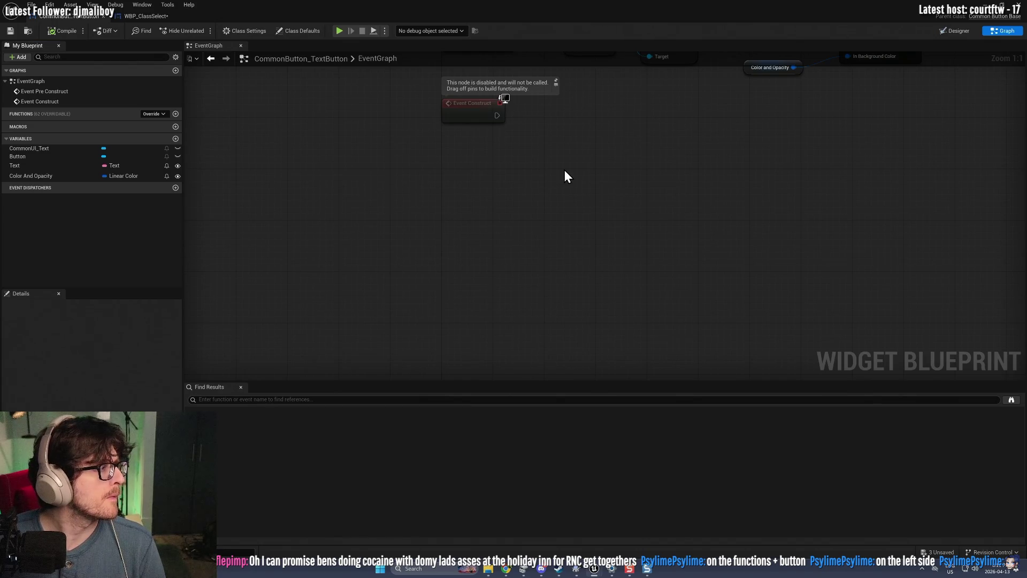
# Step: Play M_Lobby with player 1's class set to Actor, then free the mouse and stop
pyautogui.click(989, 6)
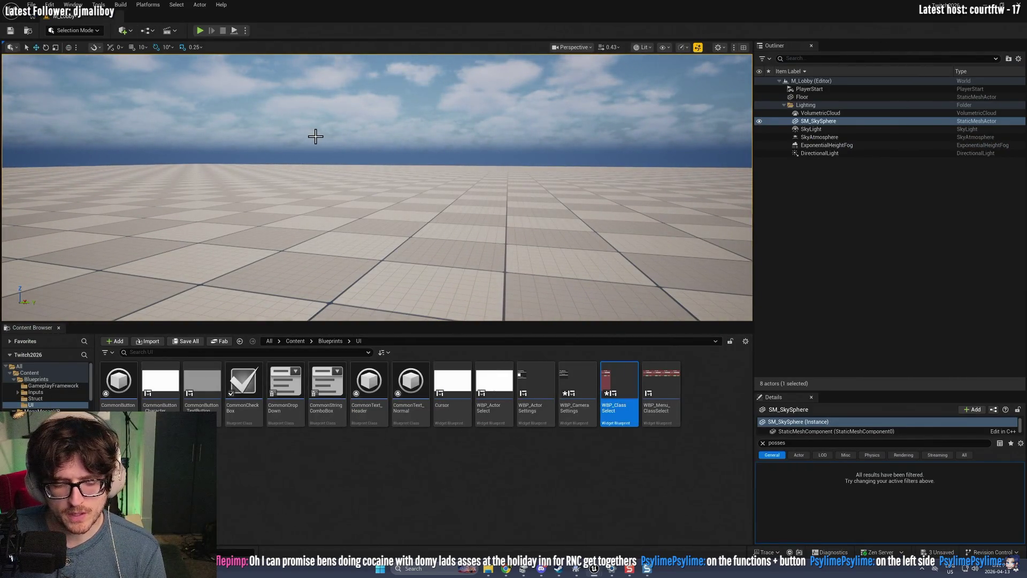
pyautogui.click(200, 30)
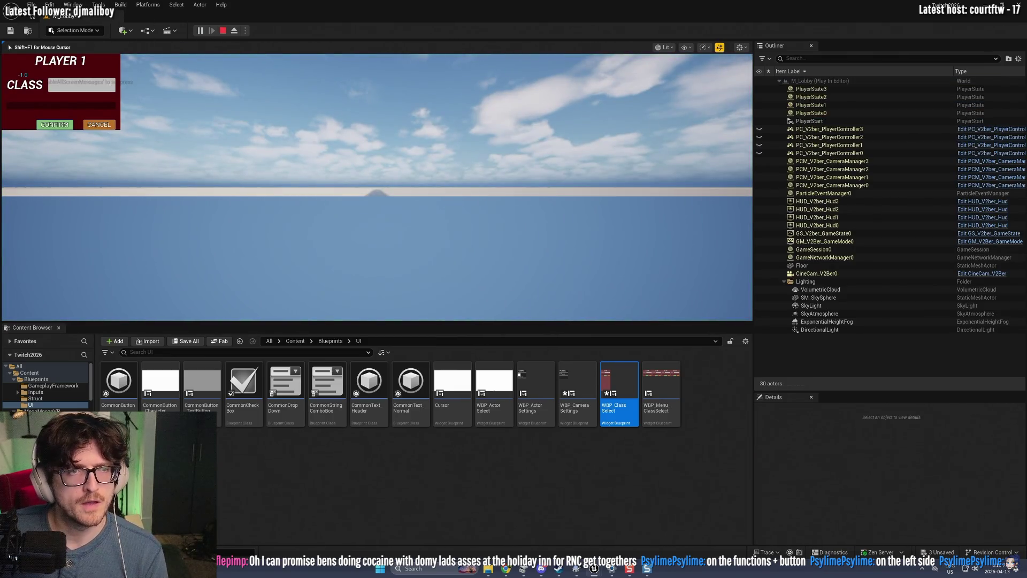
pyautogui.click(96, 89)
pyautogui.click(83, 104)
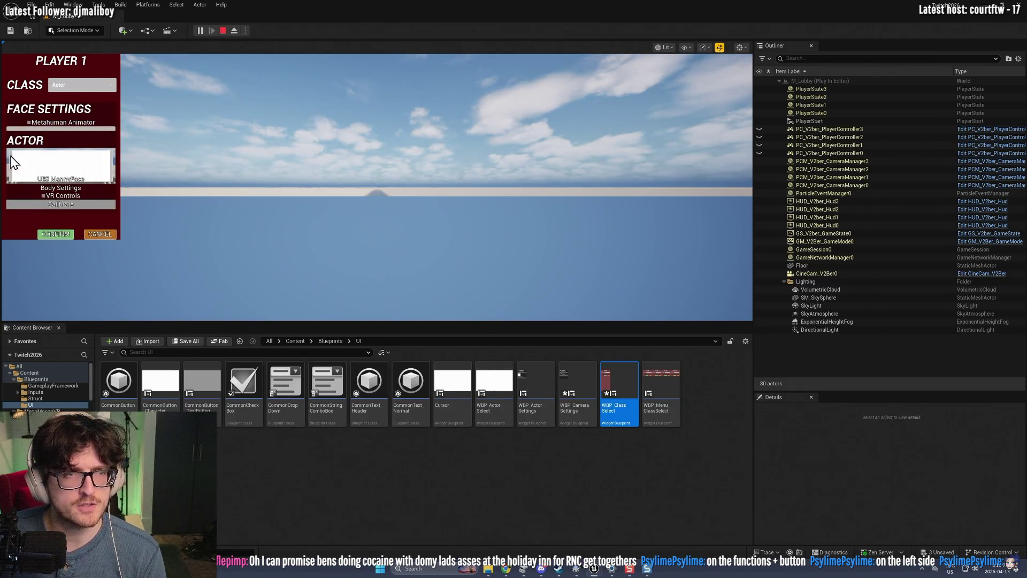
pyautogui.click(55, 234)
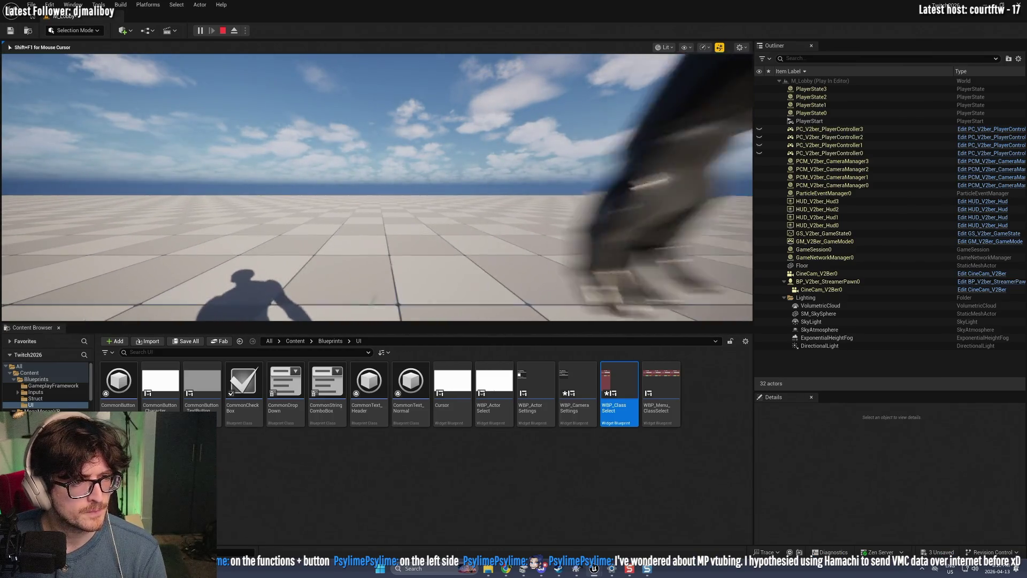
pyautogui.hotkey('shift', 'F1')
pyautogui.click(222, 31)
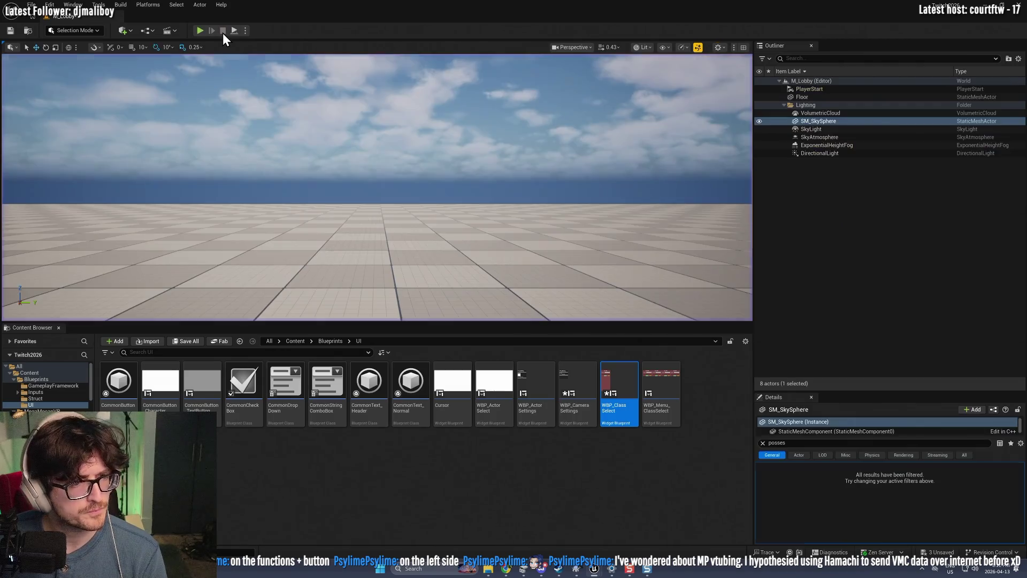
# Step: Make the level viewport taller, open WBP_ClassSelect, and save it
pyautogui.moveTo(259, 411)
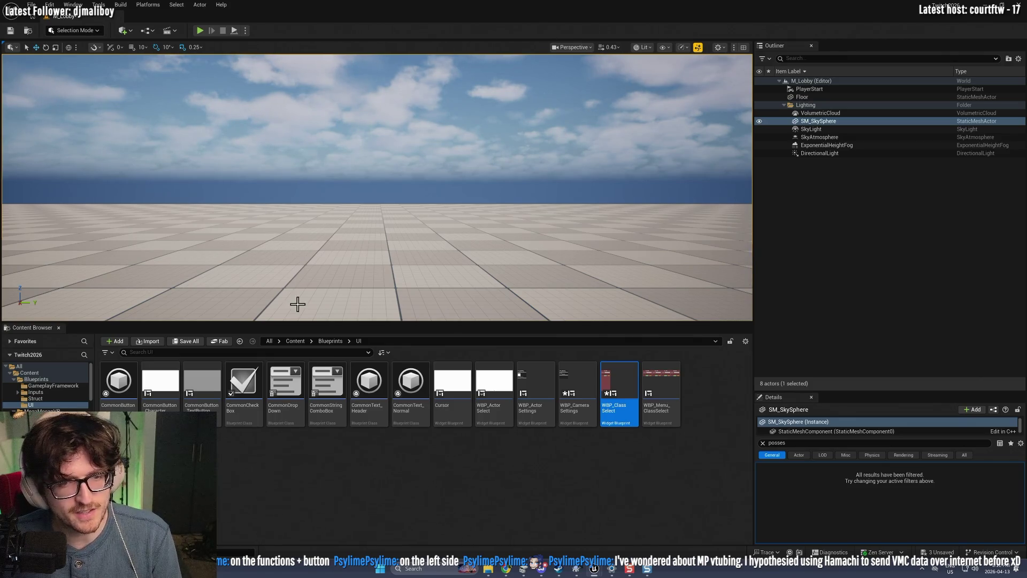
pyautogui.moveTo(310, 323); pyautogui.dragTo(321, 383)
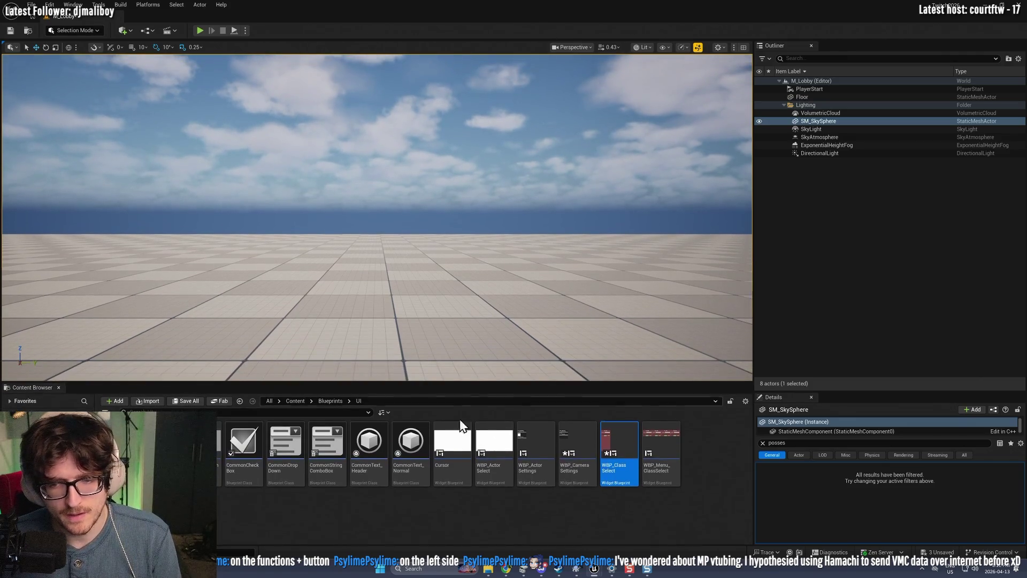
pyautogui.doubleClick(619, 444)
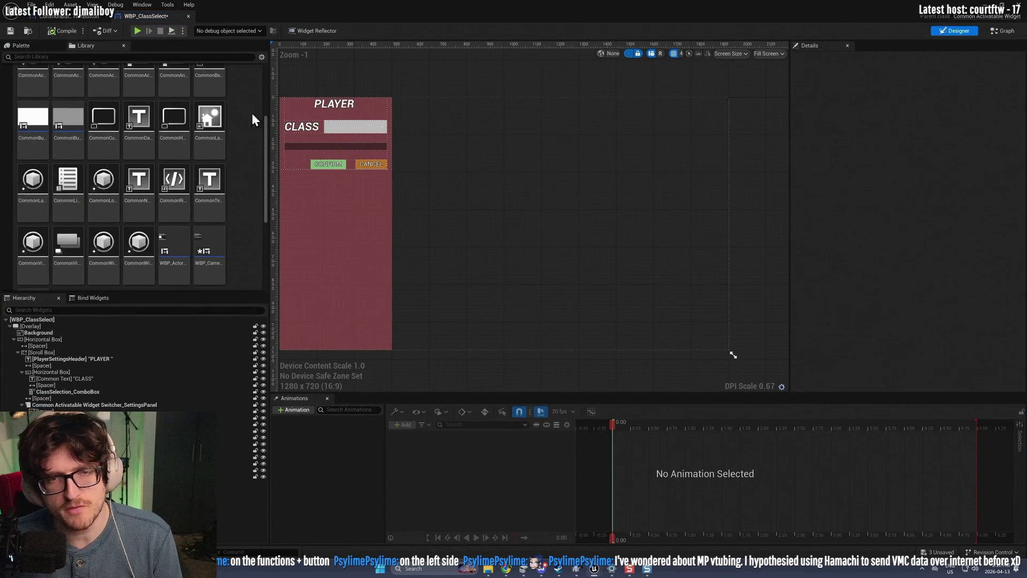
pyautogui.click(12, 30)
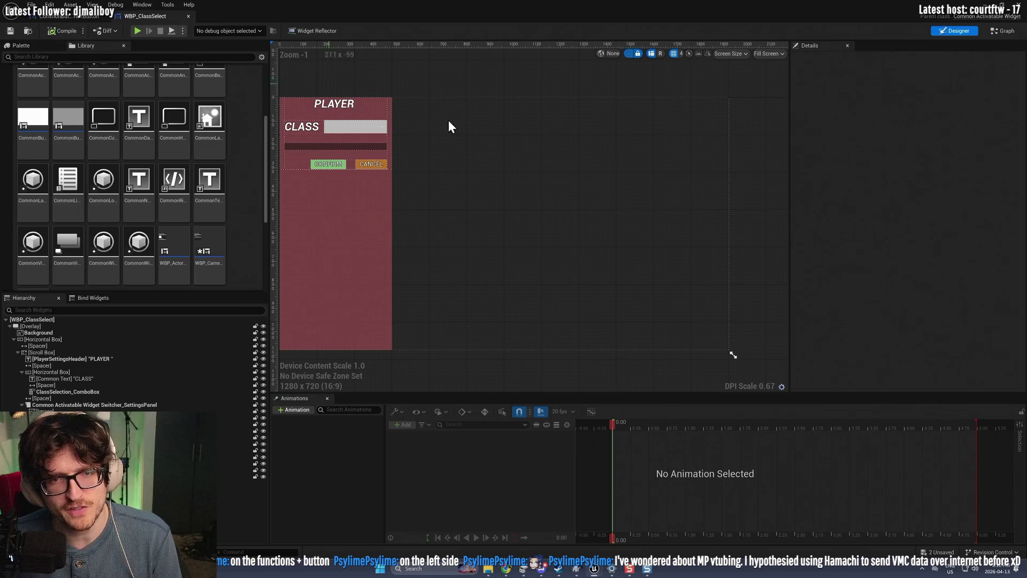
# Step: Select the widget's root Overlay and pick WBP_CameraSettings in the Content Drawer
pyautogui.click(580, 172)
pyautogui.hotkey('ctrl', 'space')
pyautogui.click(578, 384)
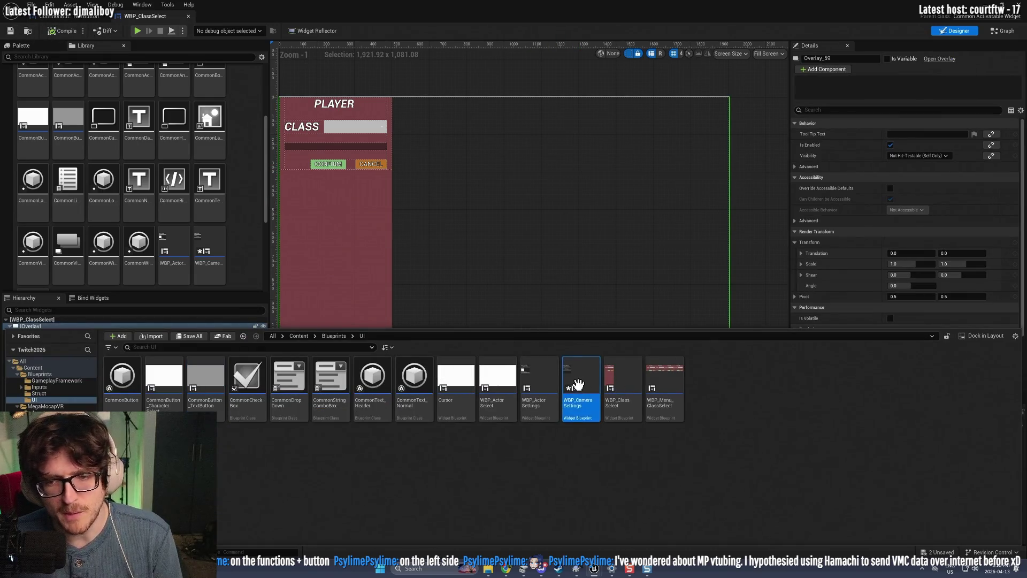
# Step: Open WBP_CameraSettings, select its root Overlay, then return to the M_Lobby level editor
pyautogui.doubleClick(578, 384)
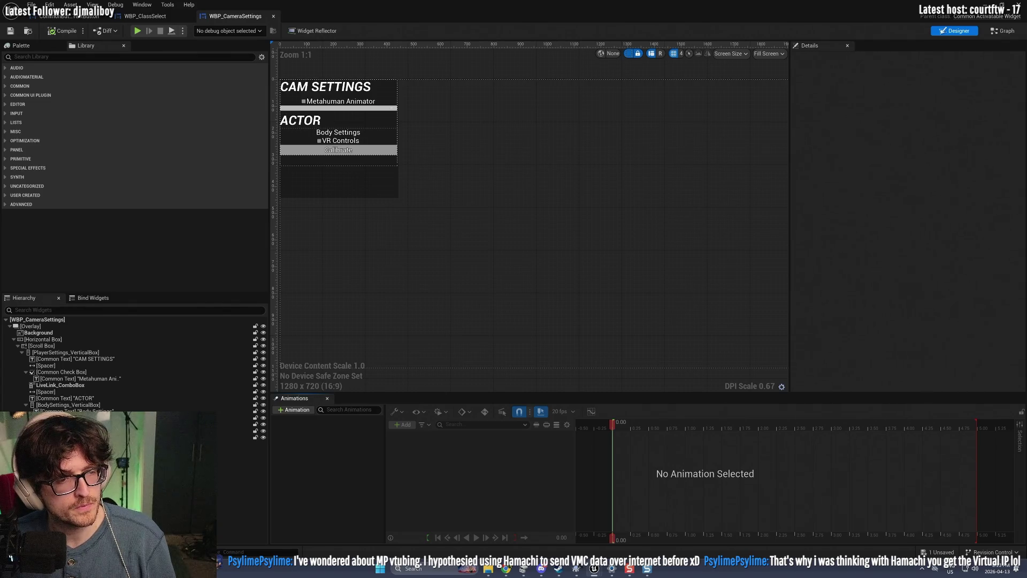
pyautogui.click(504, 267)
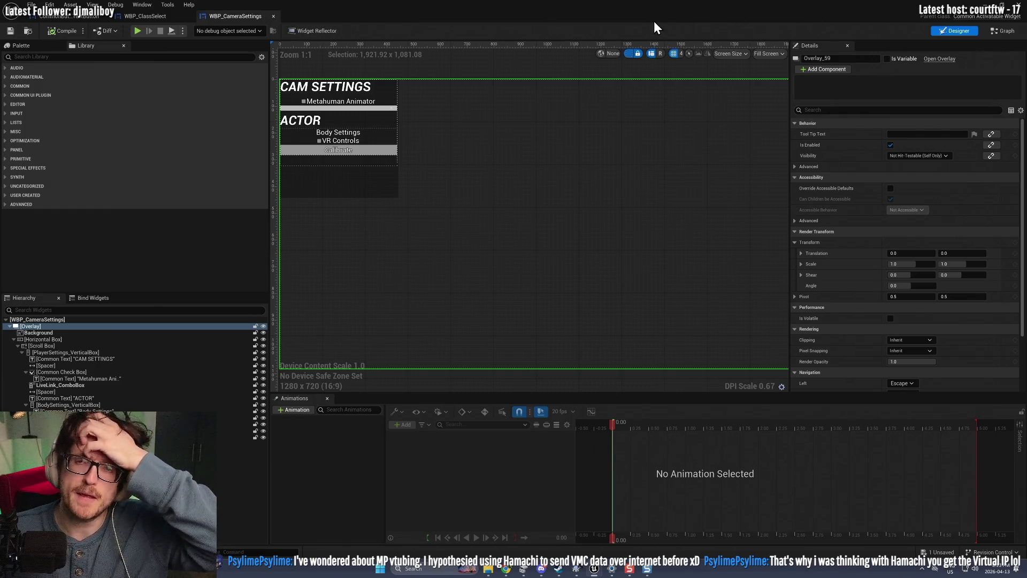
pyautogui.hotkey('alt', 'Tab')
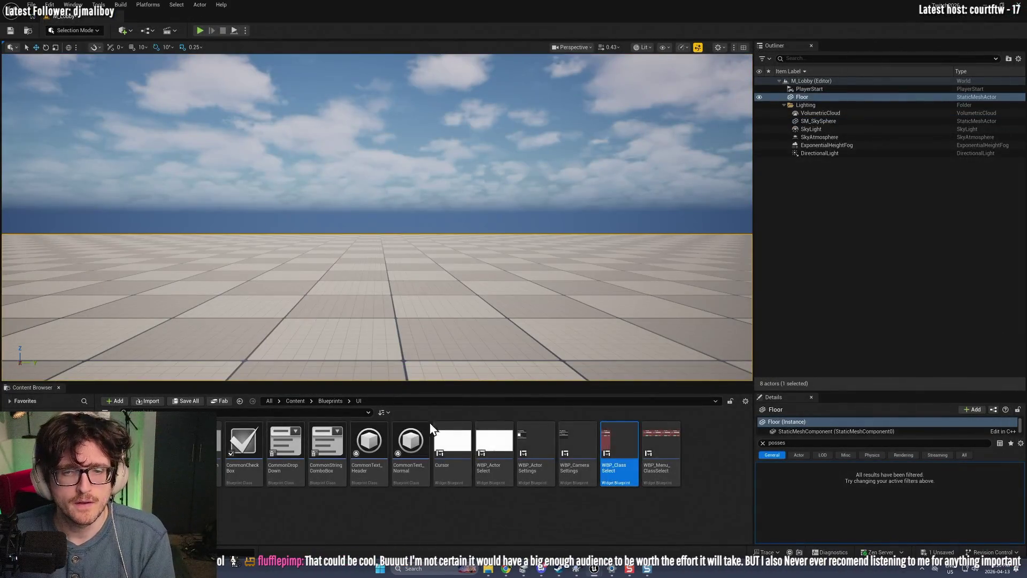
# Step: Open BP_V2ber_StreamerPawn from Blueprints and inspect its Character Movement and receiver components
pyautogui.click(330, 401)
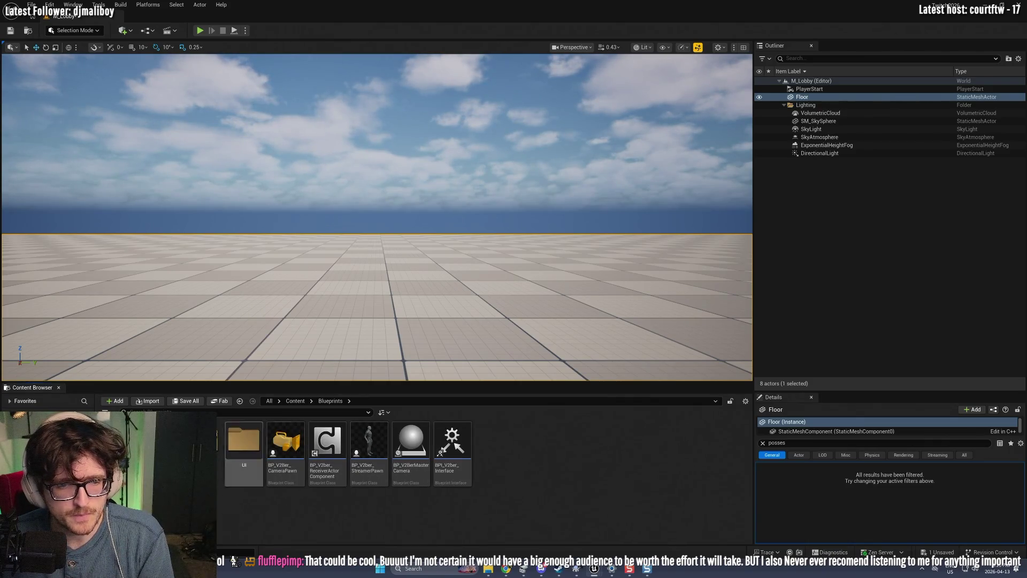
pyautogui.doubleClick(369, 442)
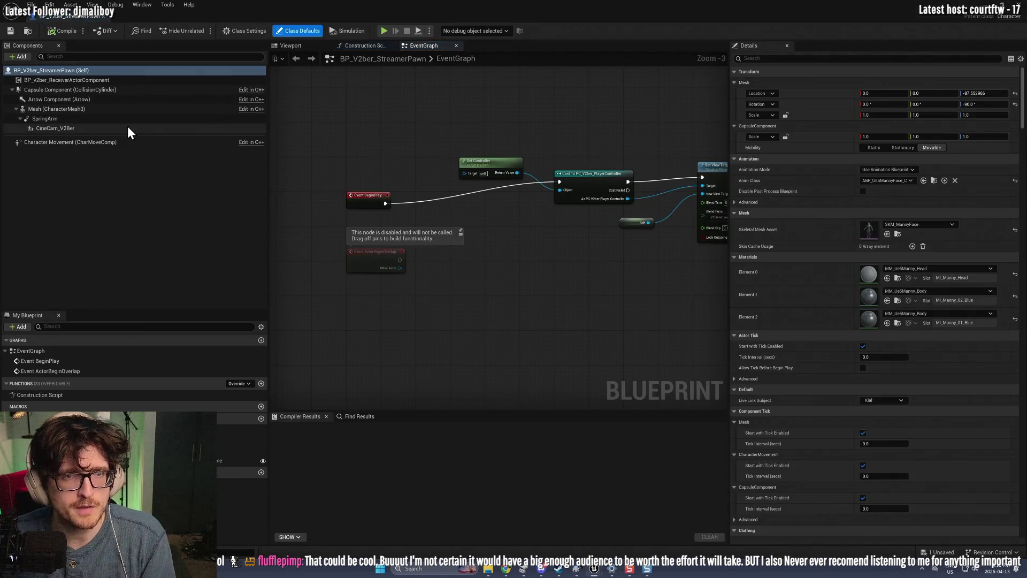
pyautogui.click(80, 142)
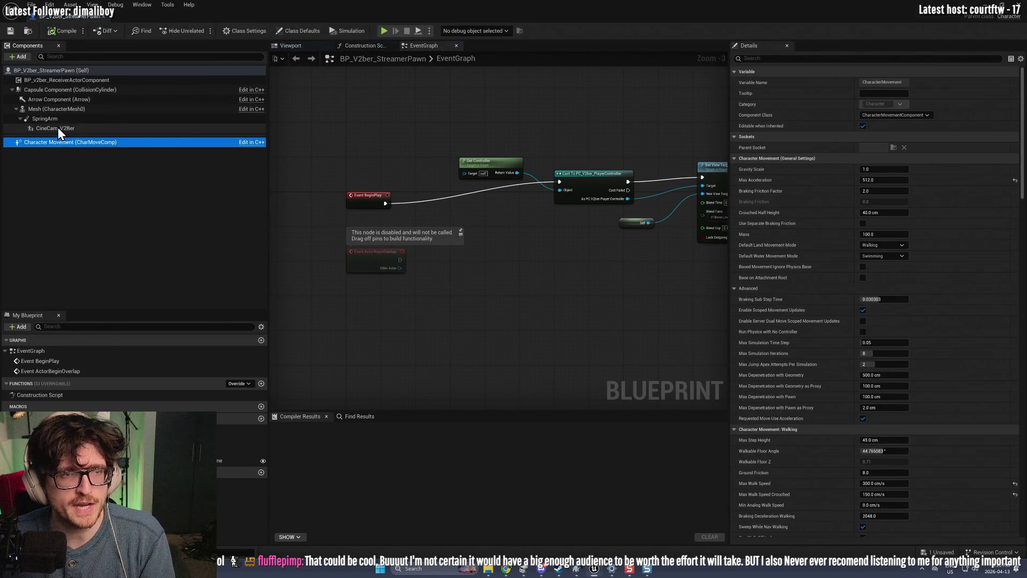
pyautogui.click(51, 81)
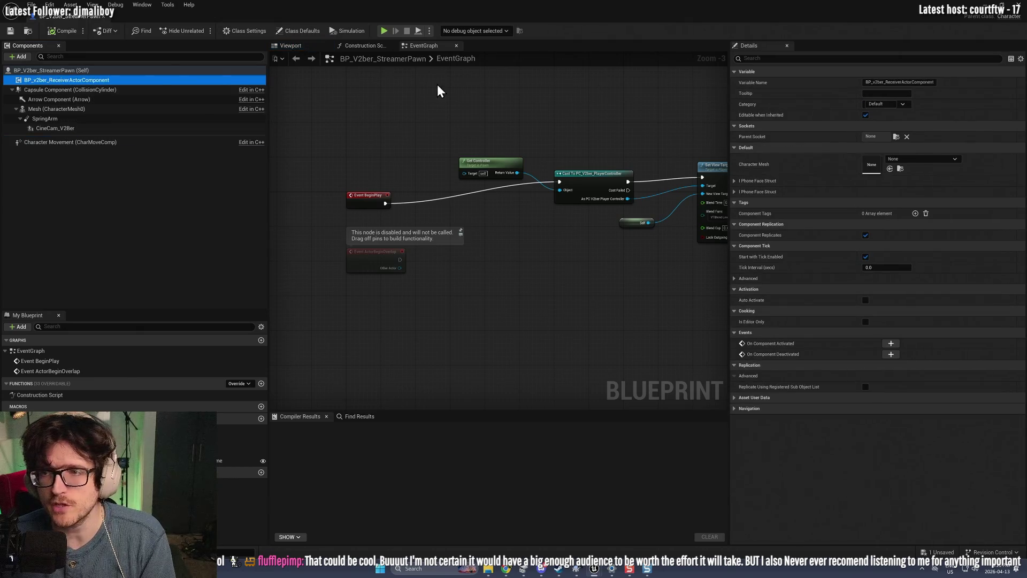
# Step: Edit the receiver component's blueprint, viewing the Transmit Face Data nodes and iPhoneFaceStruct variable
pyautogui.rightClick(107, 80)
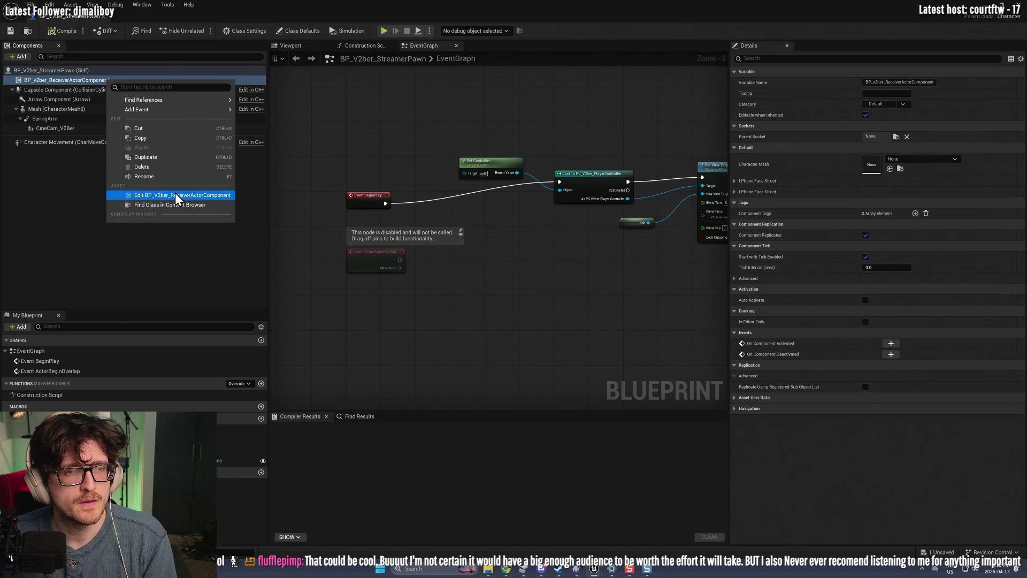
pyautogui.click(175, 193)
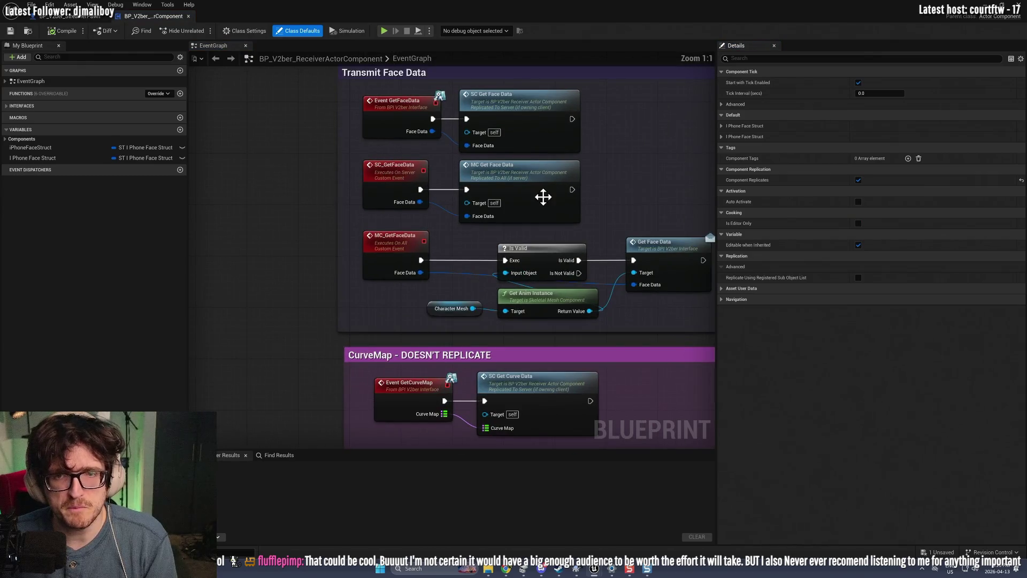
pyautogui.moveTo(543, 195)
pyautogui.mouseDown()
pyautogui.moveTo(397, 207)
pyautogui.moveTo(397, 225)
pyautogui.mouseUp()
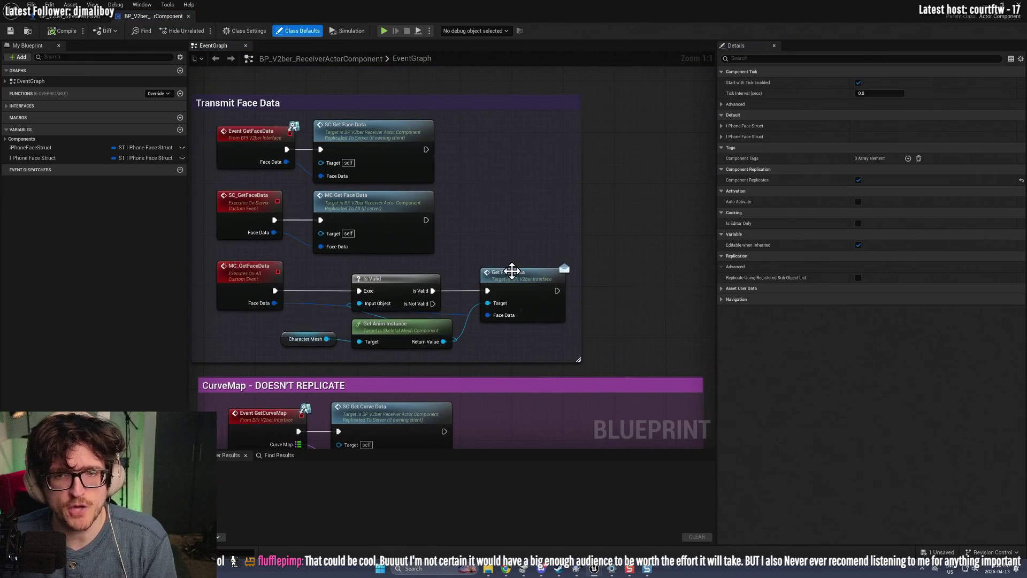
pyautogui.click(516, 289)
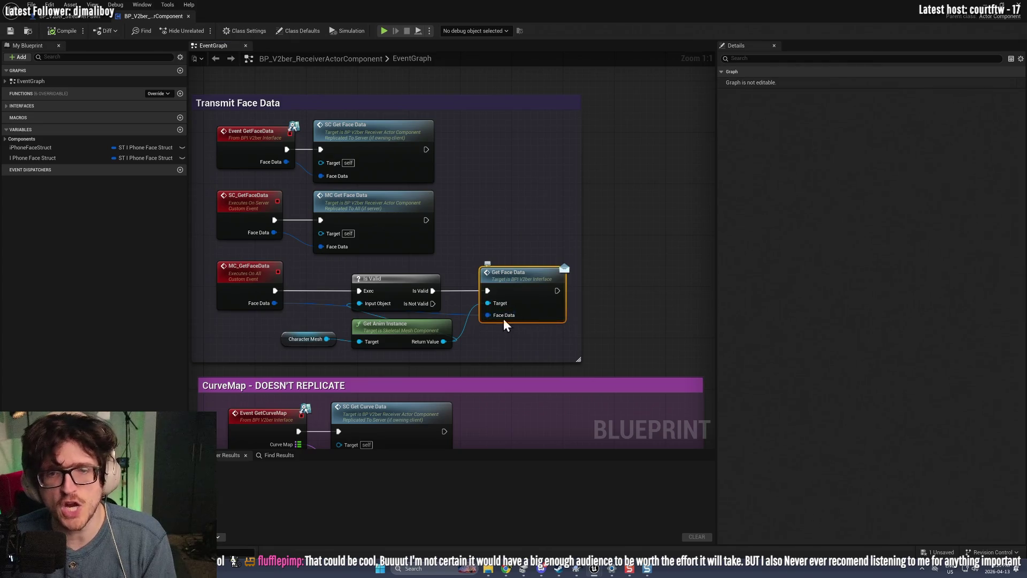
pyautogui.click(30, 147)
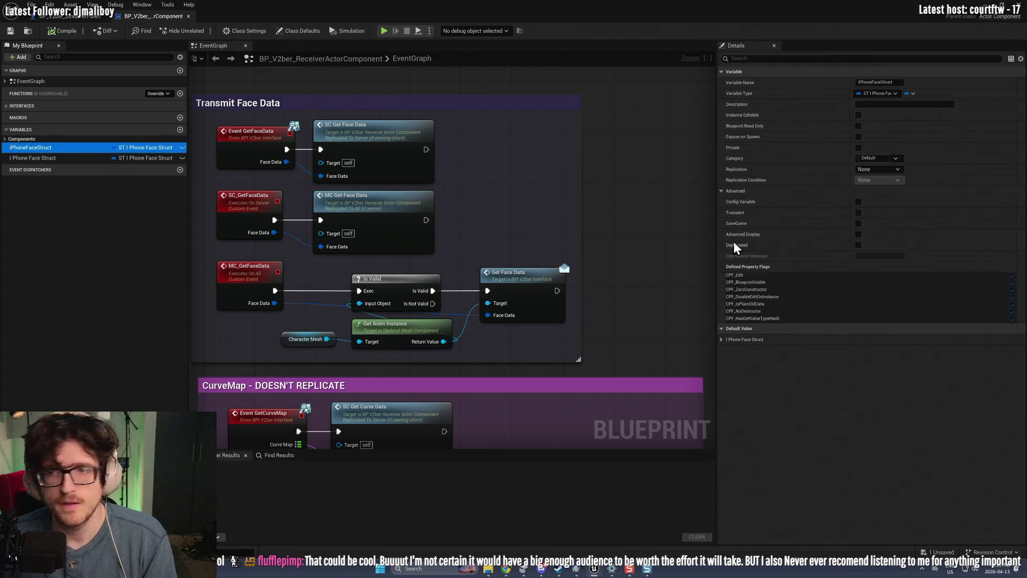
# Step: Expand iPhoneFaceStruct's Default Value and scroll through its 0.0 face-curve fields
pyautogui.click(722, 339)
pyautogui.scroll(-10, 774, 385)
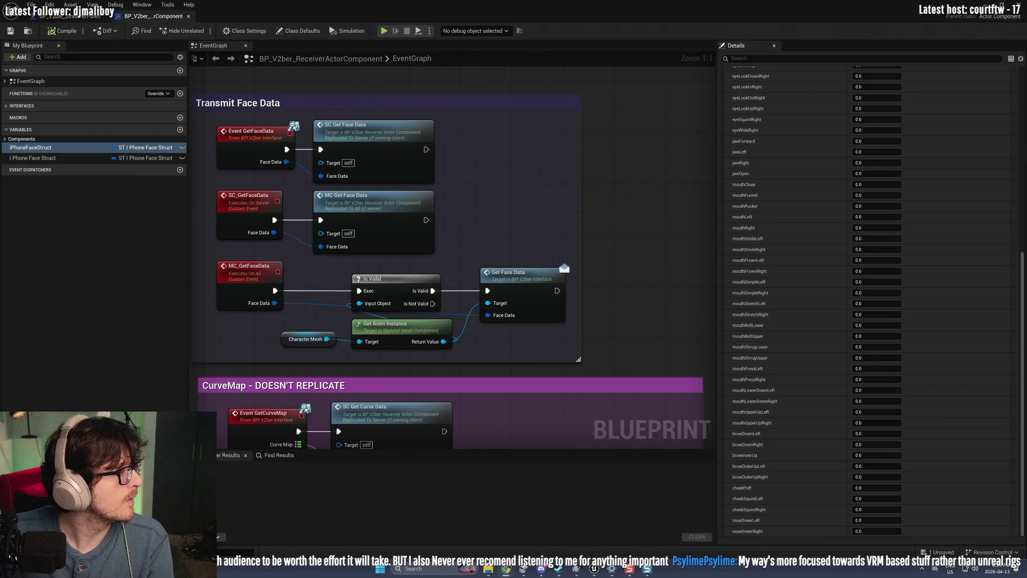
pyautogui.hotkey('alt', 'Tab')
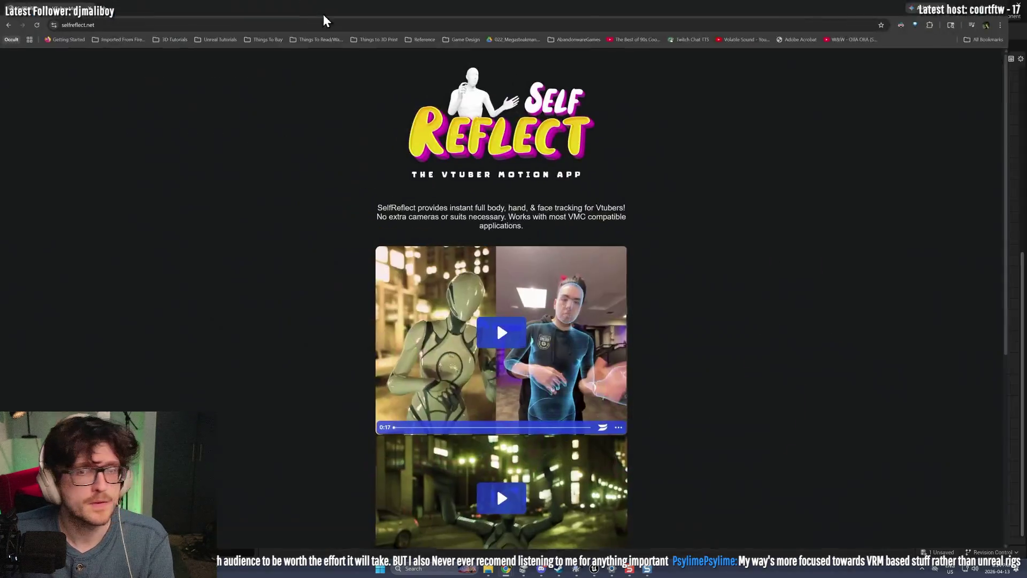
# Step: Scroll selfreflect.net past the demo videos to the email signup and copyright footer
pyautogui.click(508, 342)
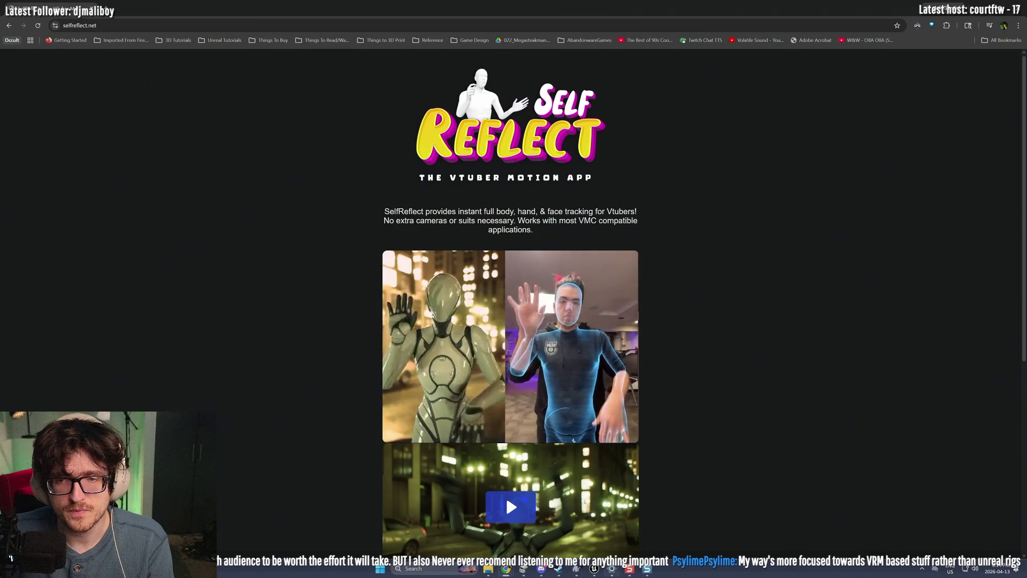
pyautogui.moveTo(612, 569)
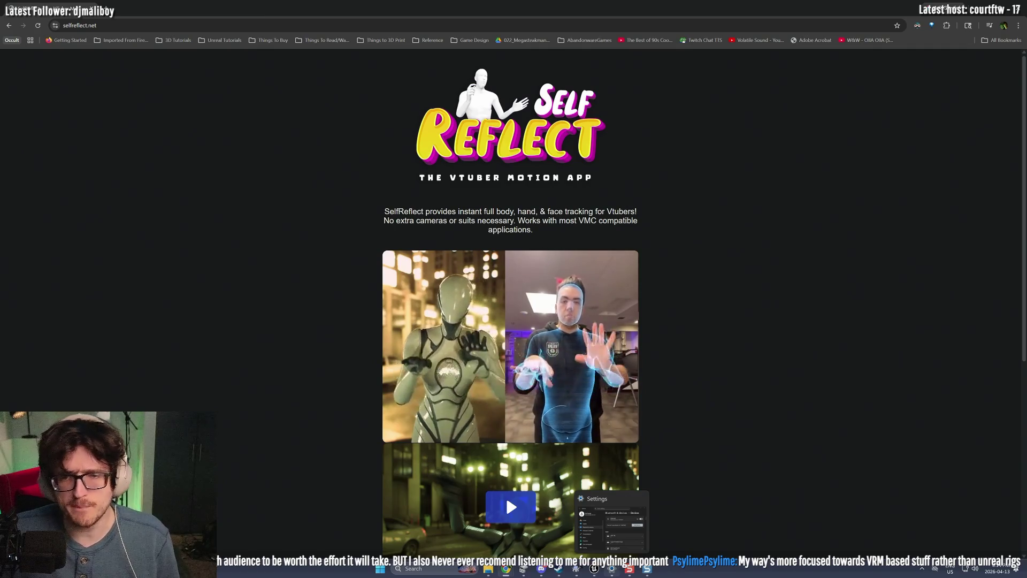
pyautogui.scroll(-3, 690, 468)
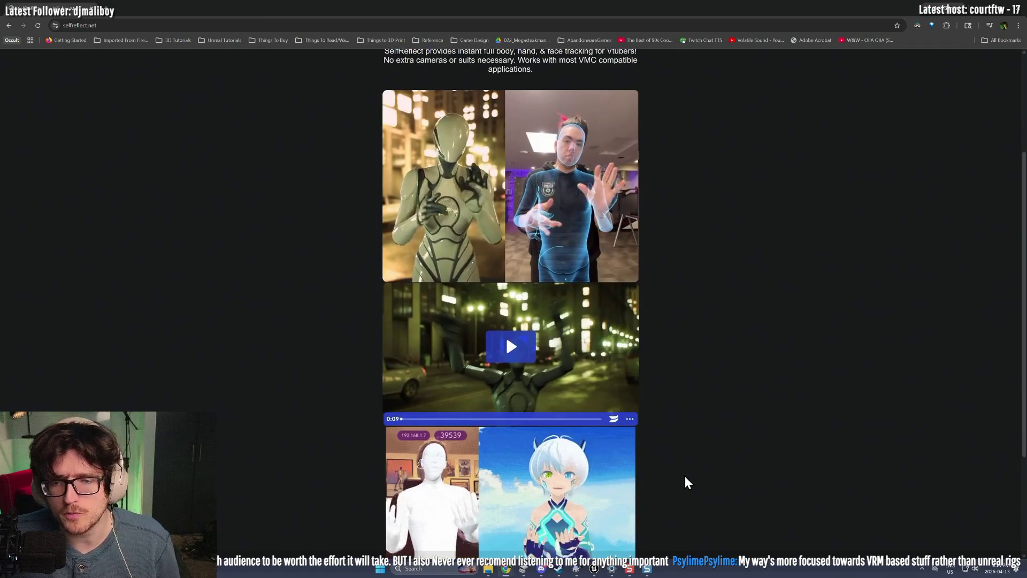
pyautogui.scroll(-2, 615, 450)
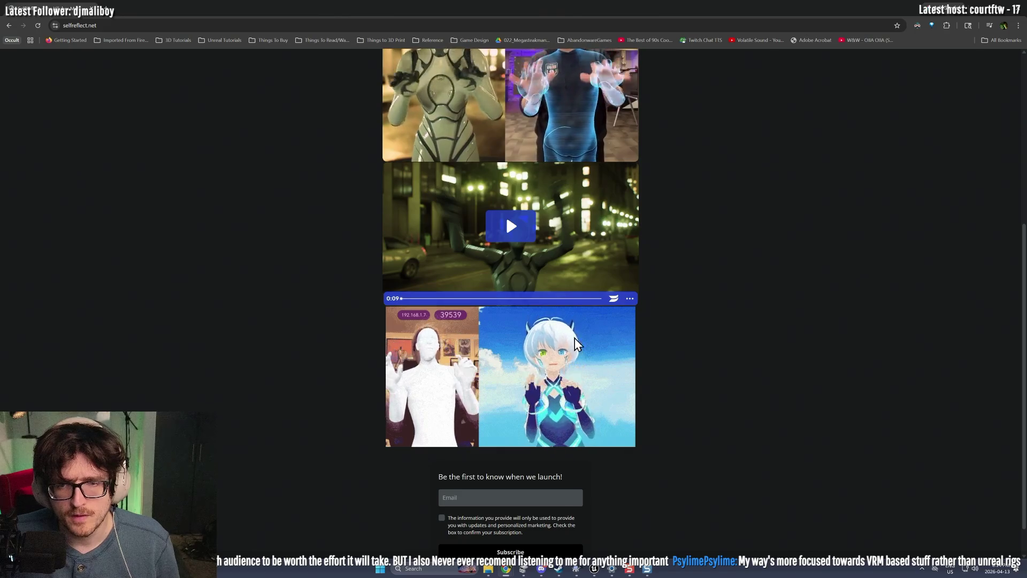
pyautogui.scroll(-1, 248, 305)
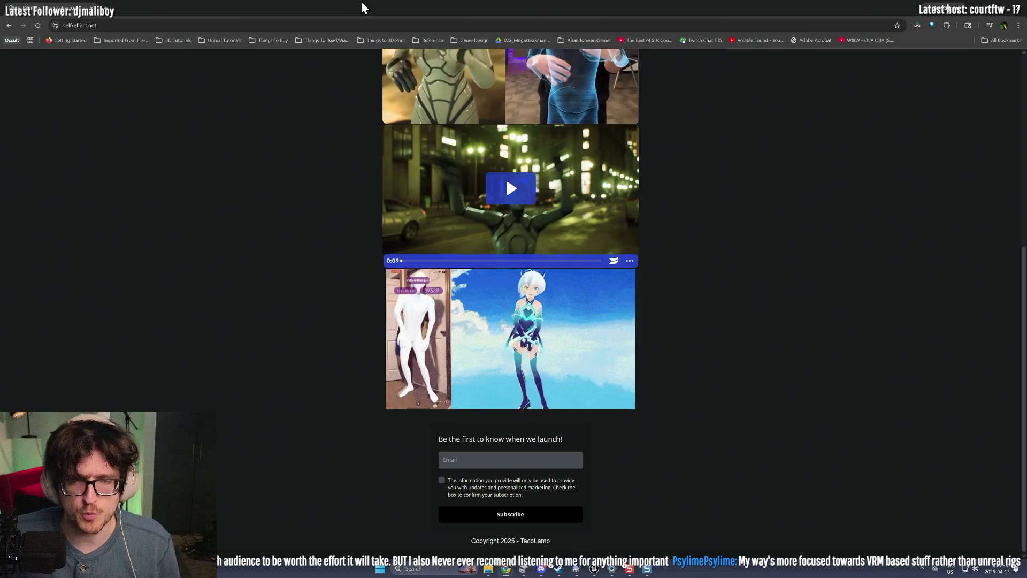
pyautogui.hotkey('alt', 'Tab')
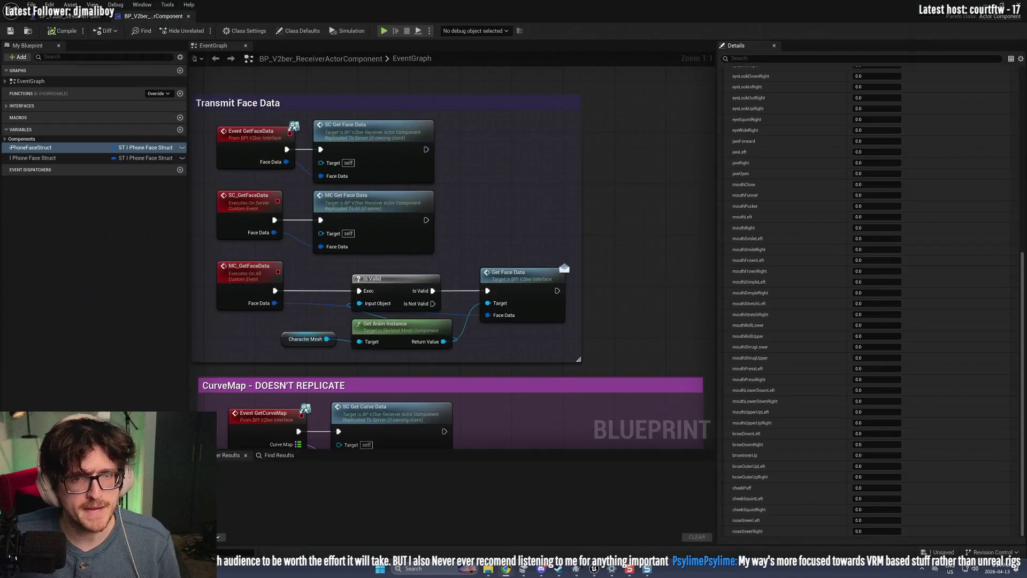
# Step: Show BP_V2ber_StreamerPawn's EventGraph and nudge Event BeginPlay slightly upward
pyautogui.click(72, 20)
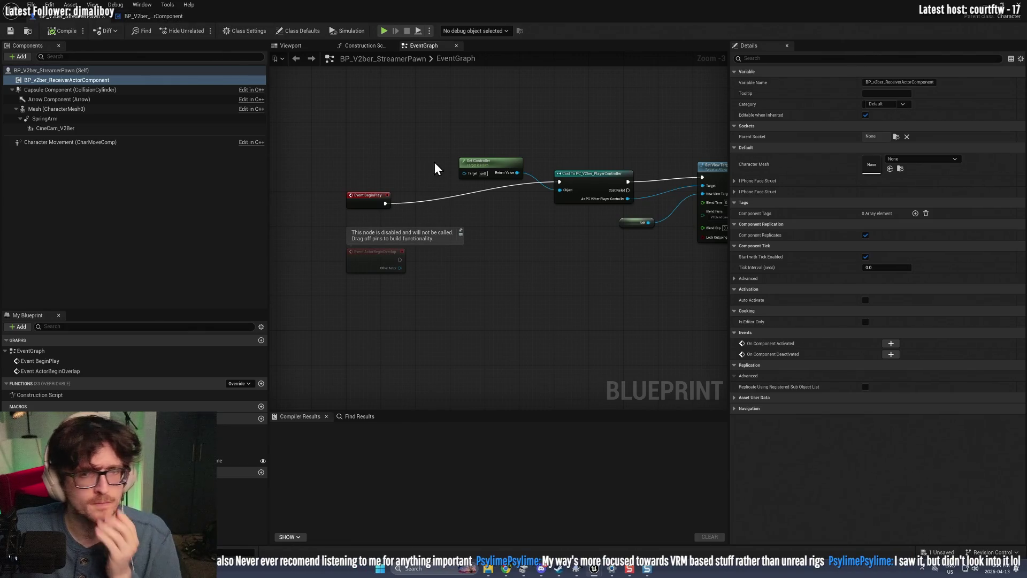
pyautogui.moveTo(368, 197); pyautogui.dragTo(372, 178)
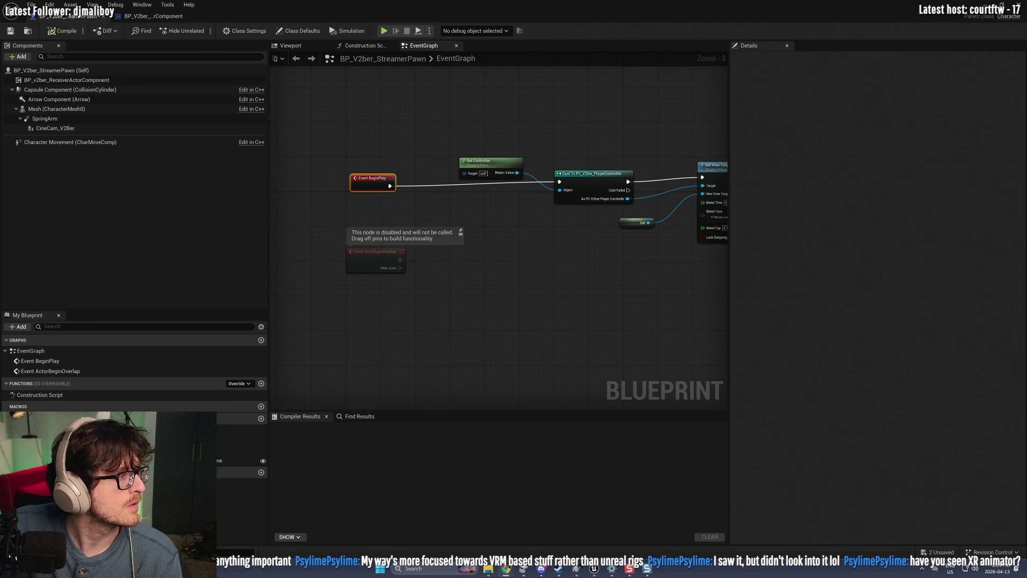
pyautogui.hotkey('alt', 'Tab')
# Step: Scroll the XR Animator GitHub repo down to its README, then move on to Discord's #unreal channel
pyautogui.scroll(-5, 428, 284)
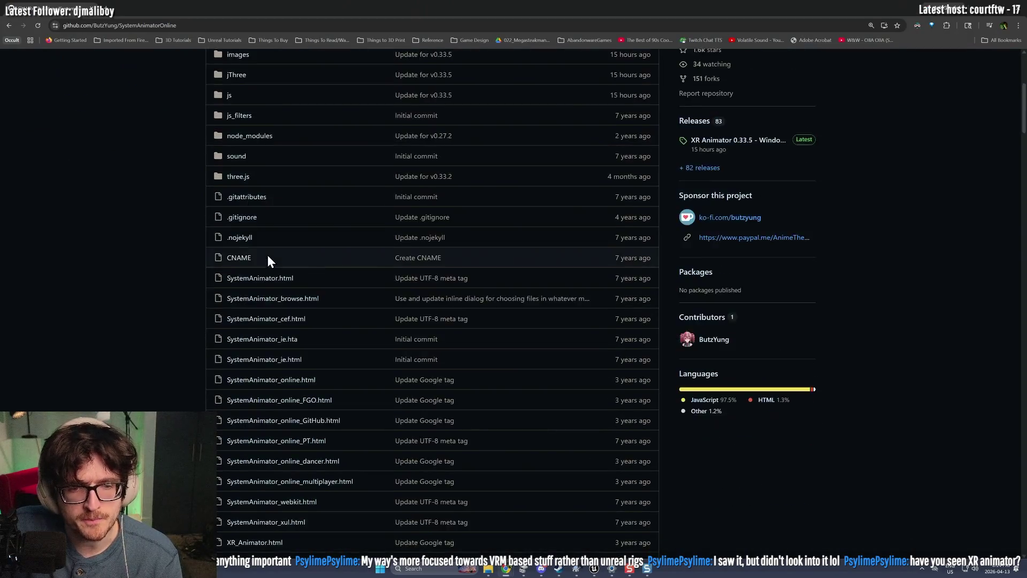
pyautogui.scroll(-15, 267, 262)
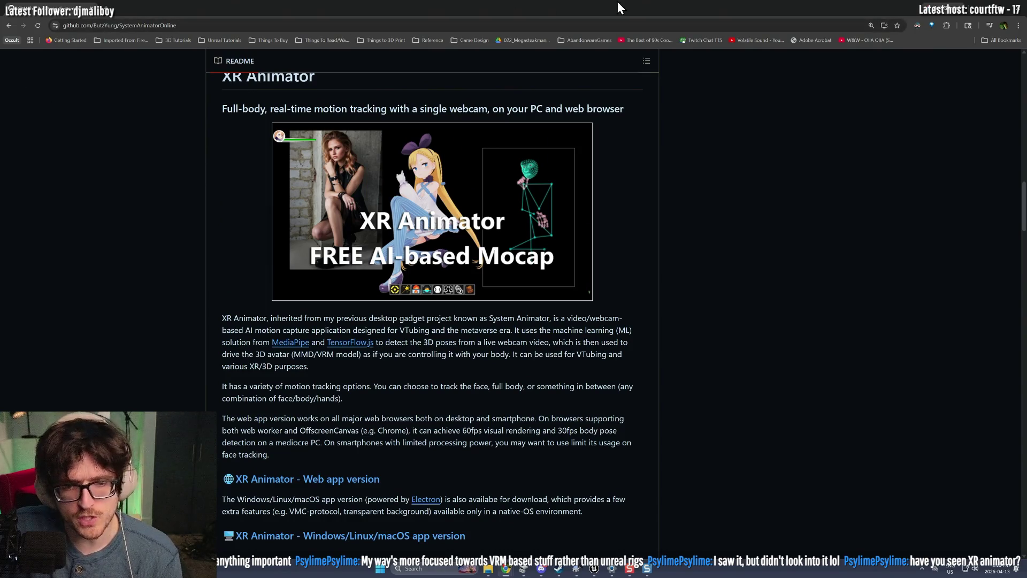
pyautogui.hotkey('alt', 'Tab')
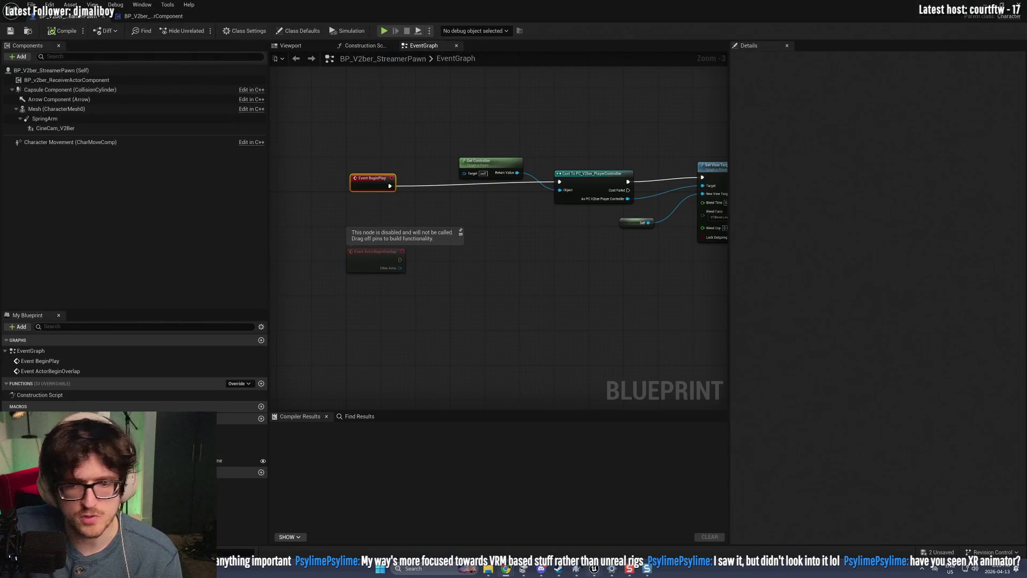
pyautogui.click(554, 571)
pyautogui.hotkey('alt', 'Tab')
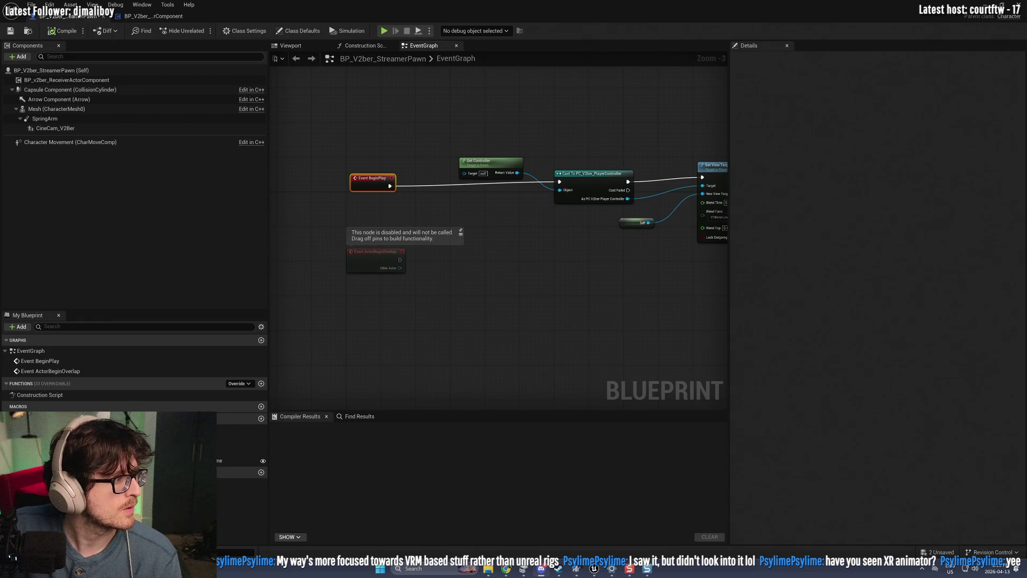
pyautogui.hotkey('alt', 'Tab')
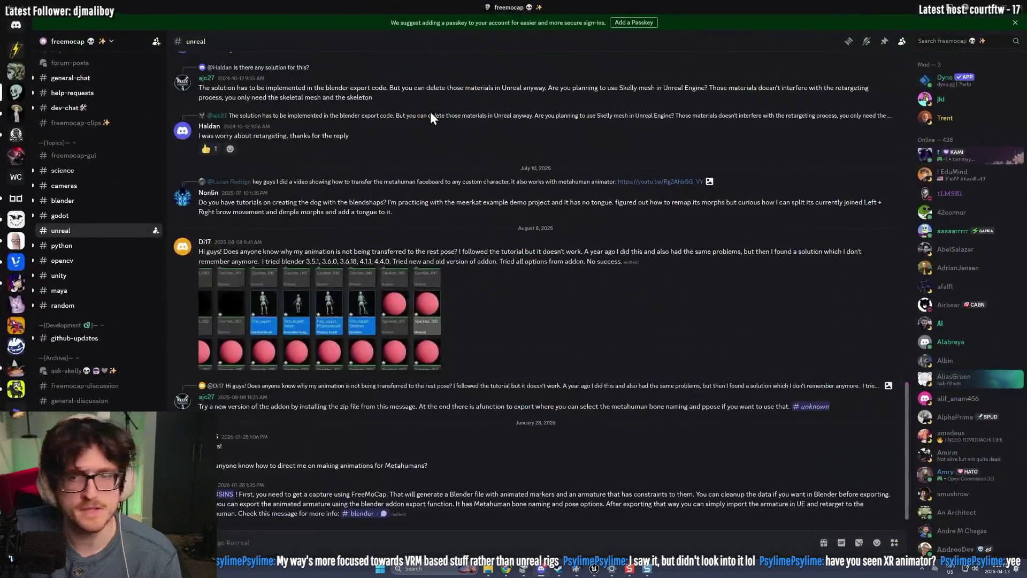
# Step: Open Discord's #freemocap-gui channel, scroll through its messages, then return to Unreal
pyautogui.scroll(5, 93, 321)
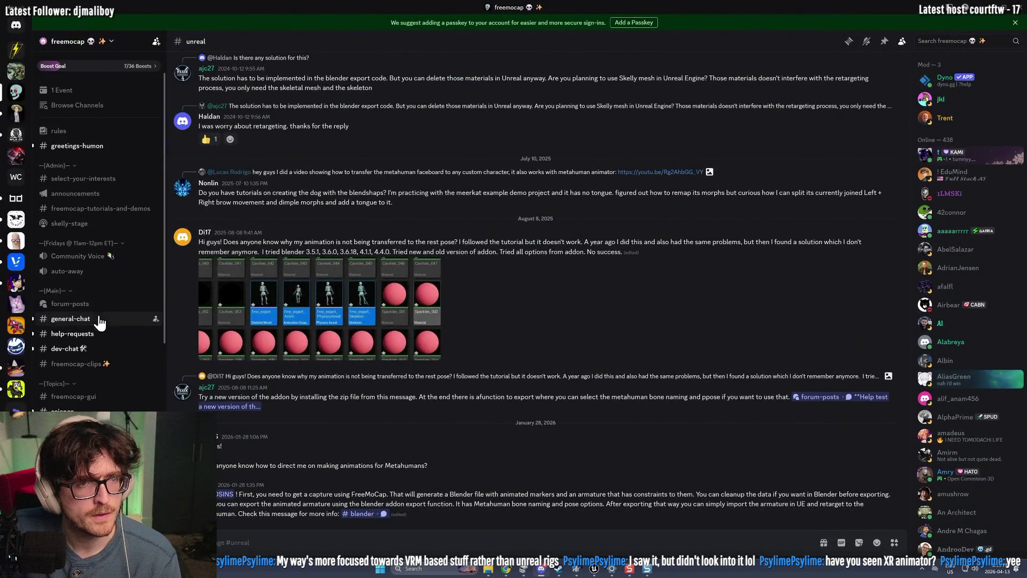
pyautogui.click(80, 398)
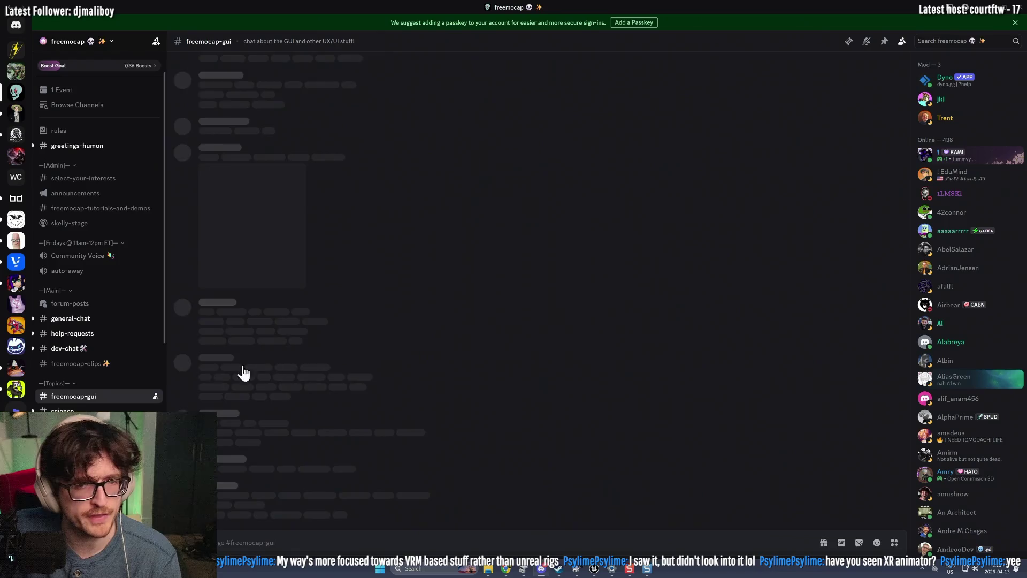
pyautogui.scroll(5, 394, 377)
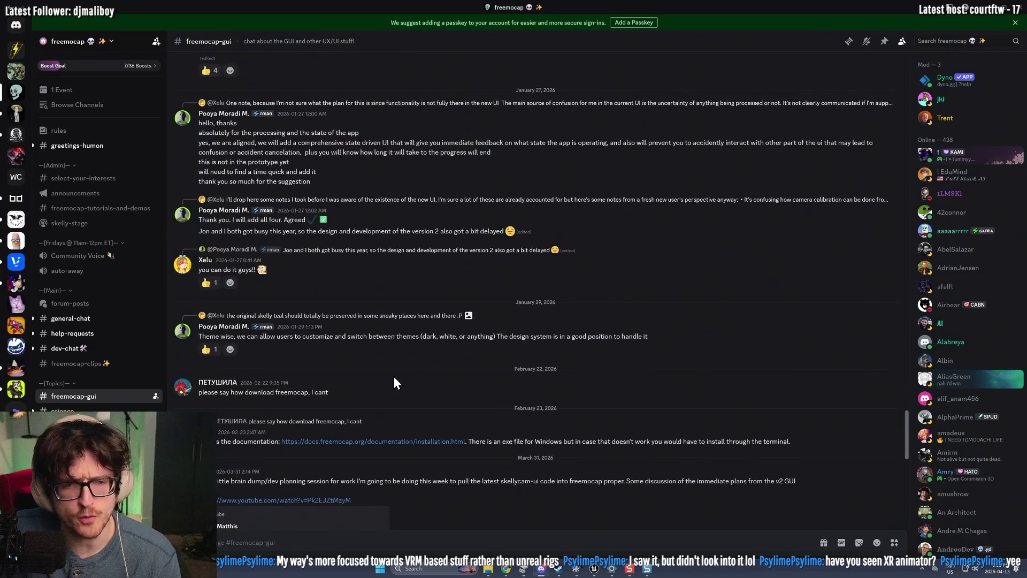
pyautogui.hotkey('alt', 'Tab')
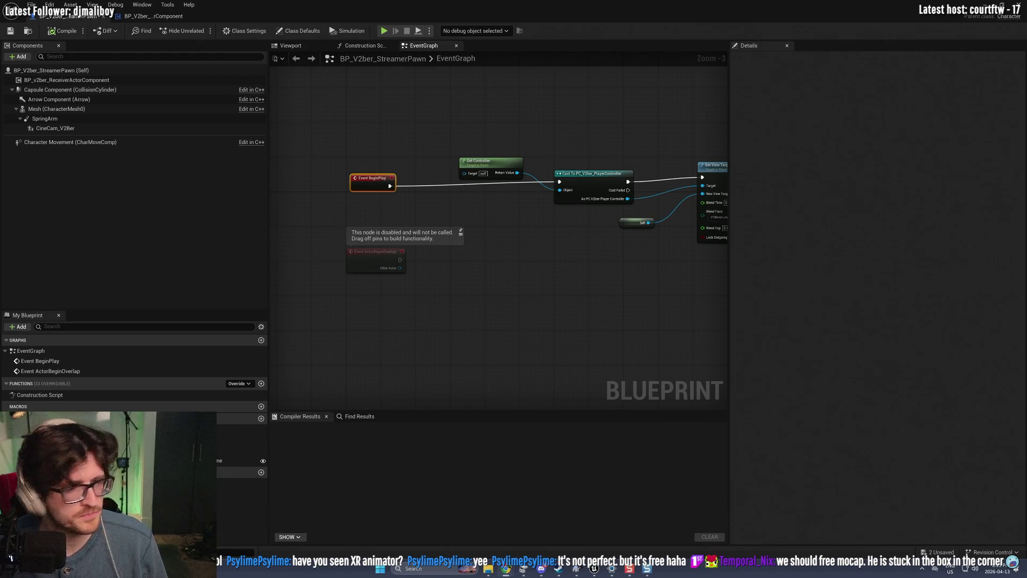
# Step: Pan the pawn's EventGraph to reveal the Set View Target with Blend node, then show its Viewport
pyautogui.moveTo(601, 317); pyautogui.dragTo(401, 328)
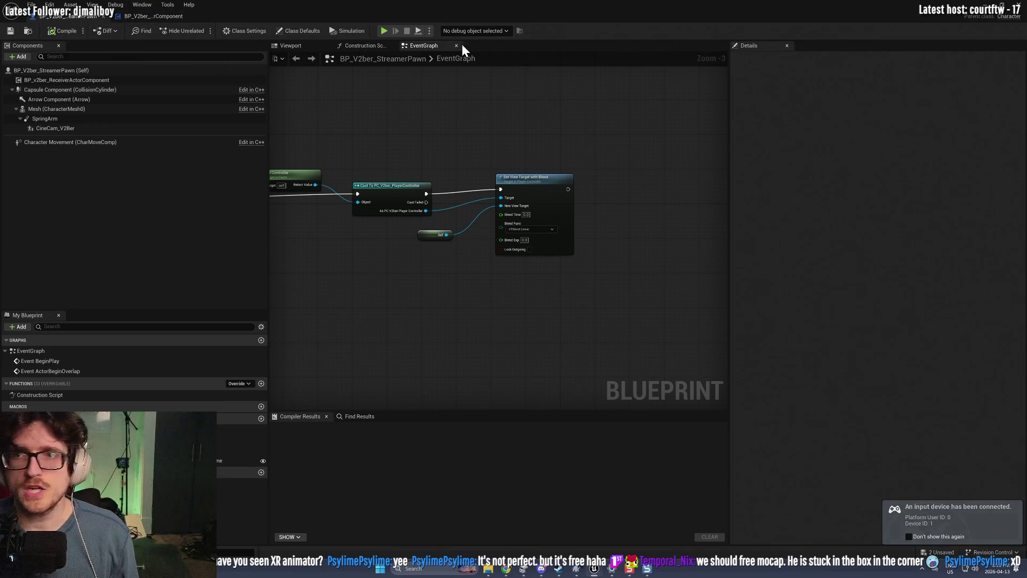
pyautogui.click(291, 45)
# Step: Move the CineCam_V2Ber camera to the right of the character and compile the StreamerPawn
pyautogui.click(381, 203)
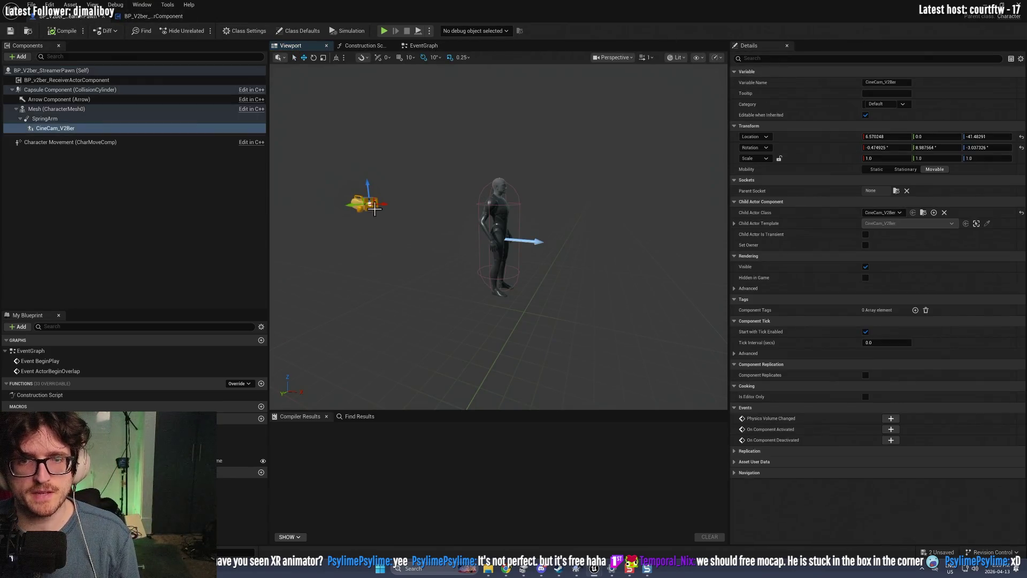
pyautogui.moveTo(383, 203)
pyautogui.mouseDown()
pyautogui.moveTo(663, 277)
pyautogui.moveTo(704, 211)
pyautogui.moveTo(690, 213)
pyautogui.moveTo(709, 214)
pyautogui.mouseUp()
pyautogui.click(63, 30)
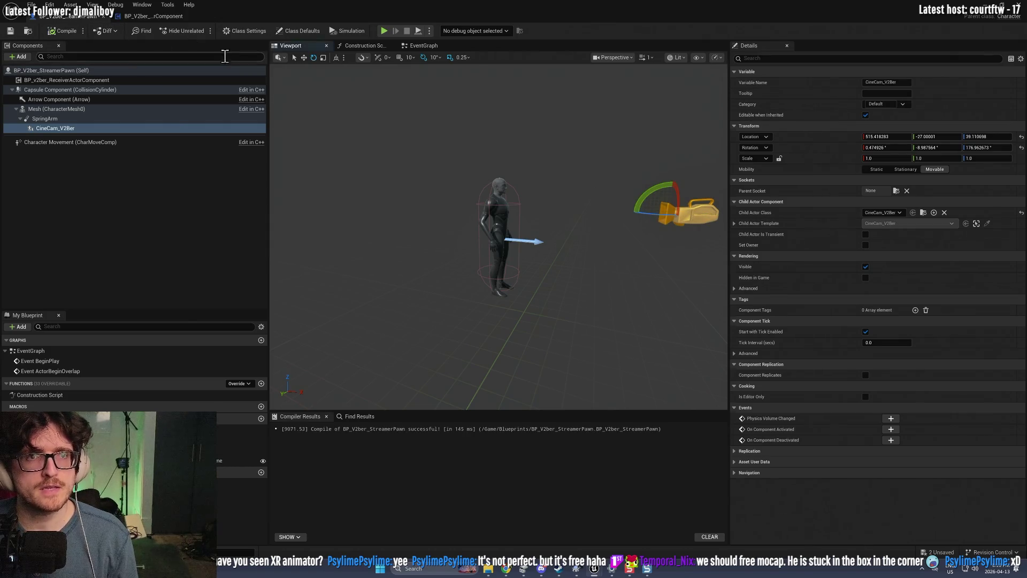
# Step: Open PC_V2ber_PlayerController from the Blueprints > GameplayFramework folder in the Content Drawer
pyautogui.hotkey('ctrl', 'space')
pyautogui.click(44, 377)
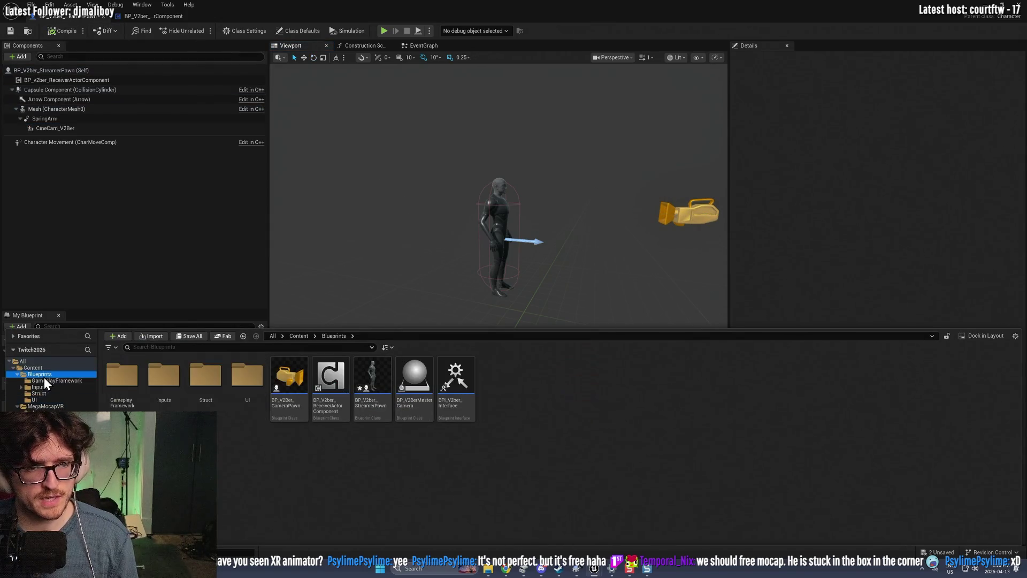
pyautogui.click(63, 380)
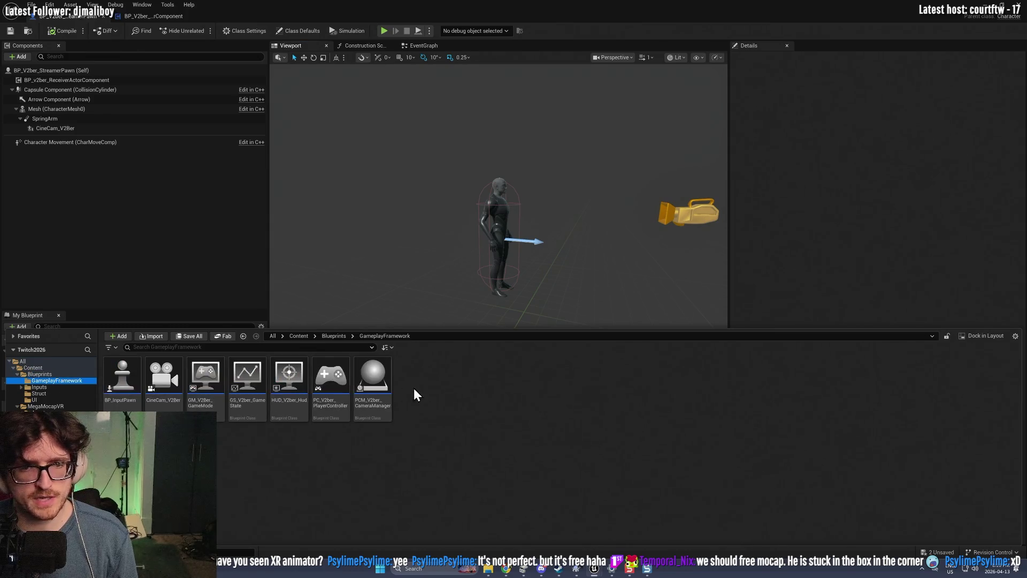
pyautogui.click(331, 370)
pyautogui.doubleClick(331, 370)
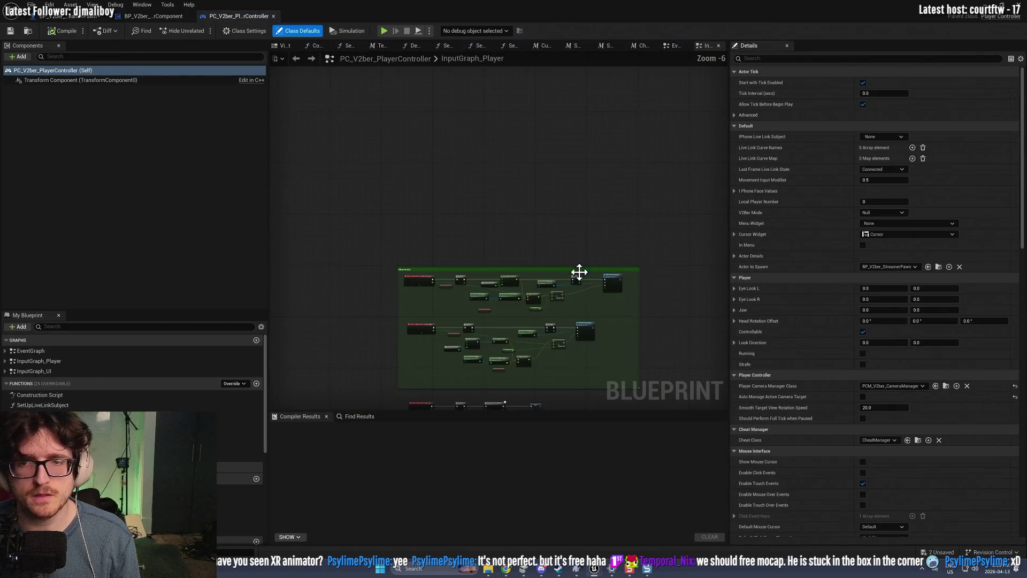
# Step: Show the mode-switch nodes in the player controller's EventGraph and delete a stray comment box
pyautogui.scroll(3, 506, 227)
pyautogui.scroll(-2, 451, 268)
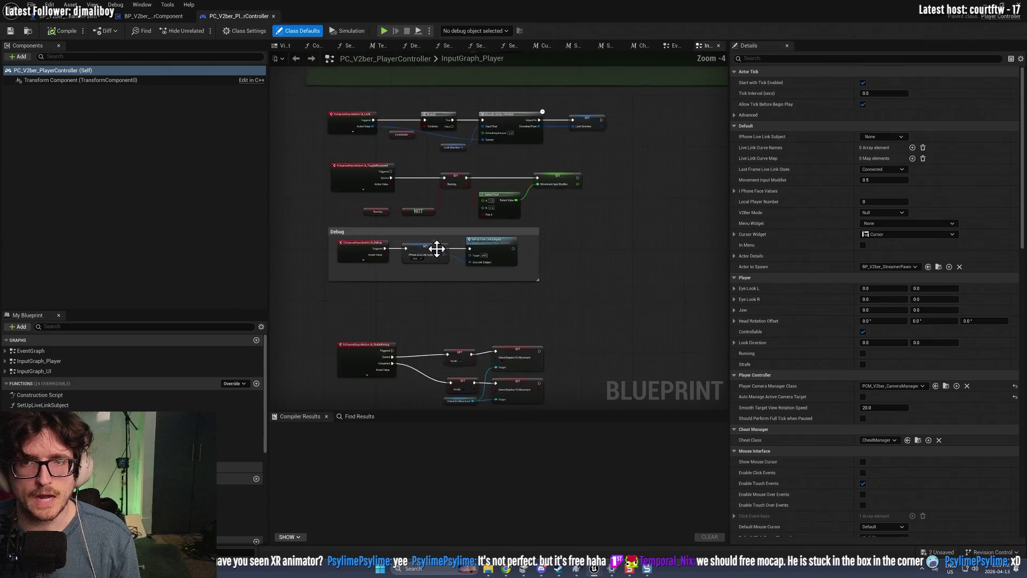
pyautogui.click(672, 46)
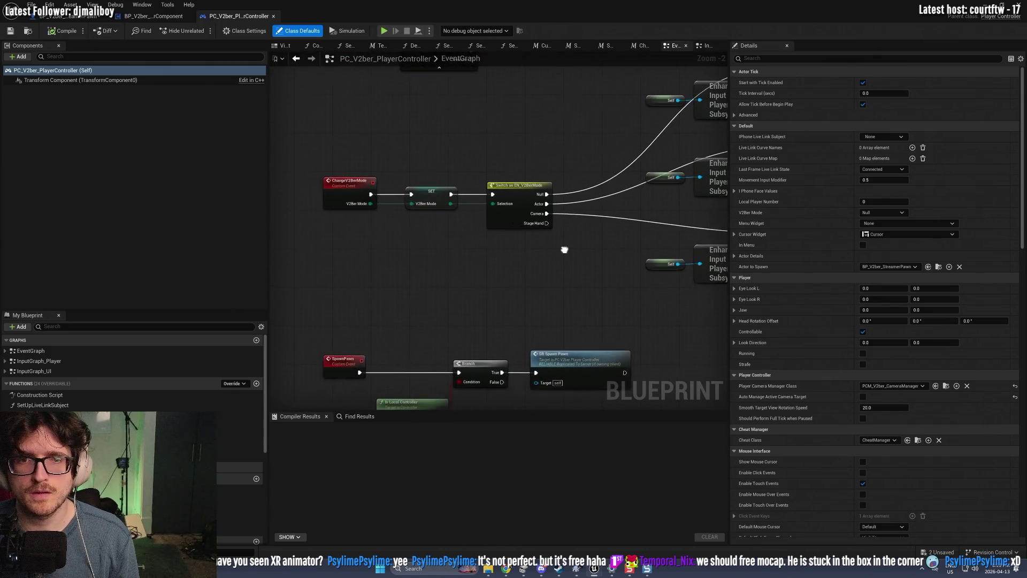
pyautogui.moveTo(497, 274); pyautogui.dragTo(449, 283)
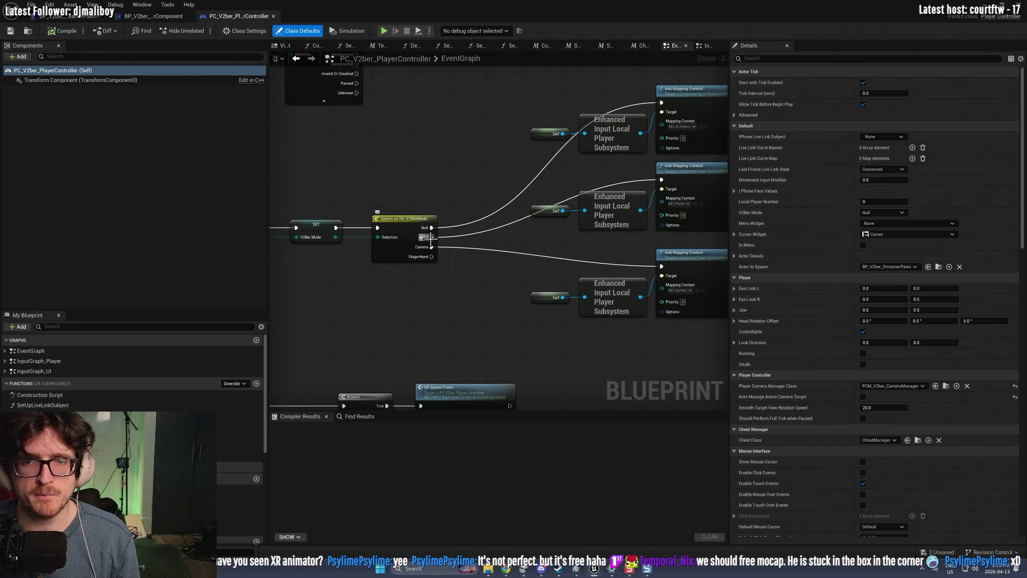
pyautogui.scroll(-2, 457, 268)
pyautogui.scroll(-1, 360, 285)
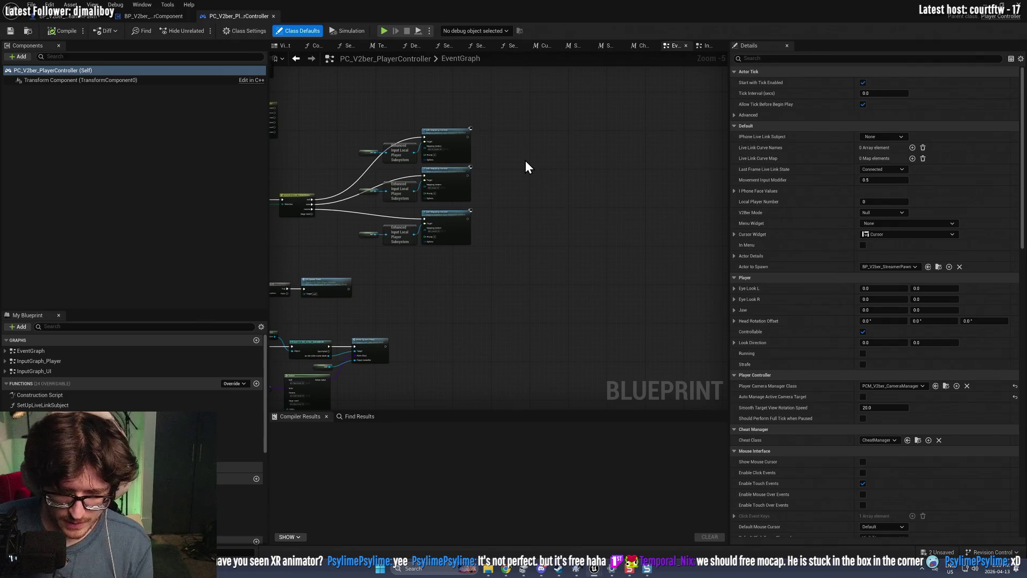
pyautogui.press('c')
pyautogui.moveTo(707, 221); pyautogui.dragTo(511, 126)
pyautogui.press('Delete')
# Step: Add a Get Controlled Pawn node feeding a new Set View Target with Blend node
pyautogui.rightClick(512, 182)
pyautogui.write('get co')
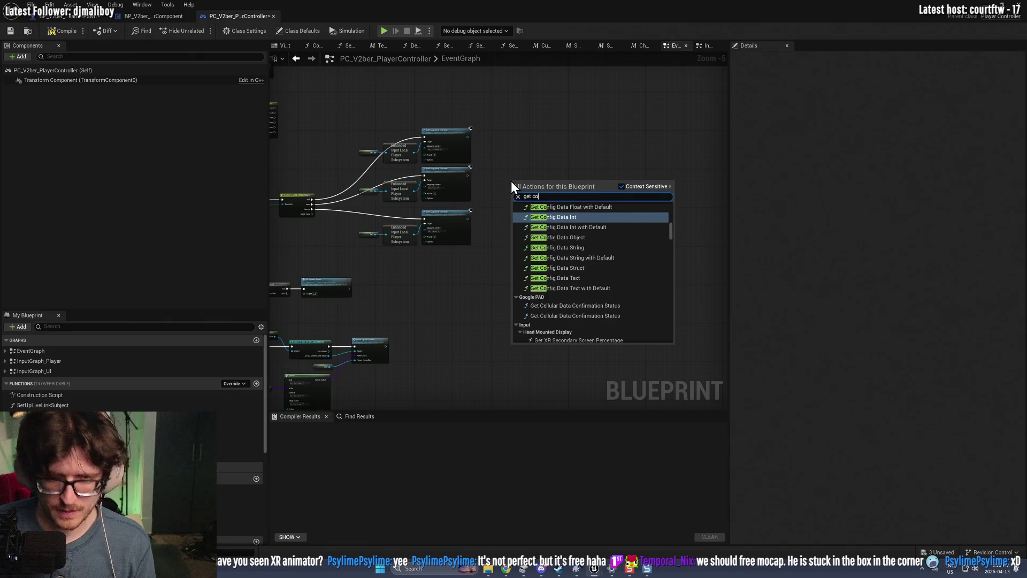
pyautogui.write('ntrolled')
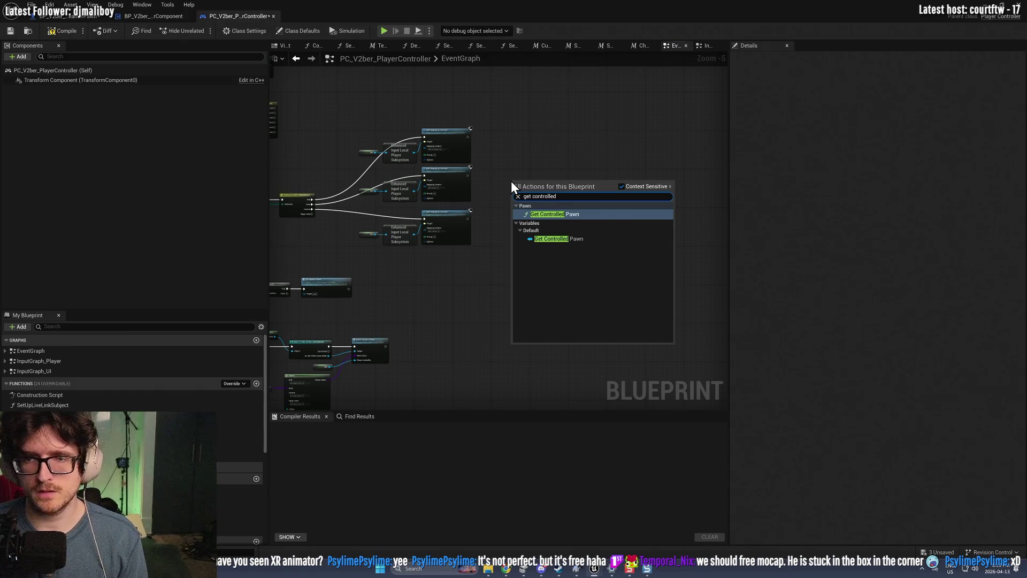
pyautogui.press('Return')
pyautogui.scroll(4, 521, 182)
pyautogui.moveTo(555, 155)
pyautogui.mouseDown()
pyautogui.moveTo(510, 166)
pyautogui.moveTo(596, 195)
pyautogui.mouseUp()
pyautogui.write('set view target')
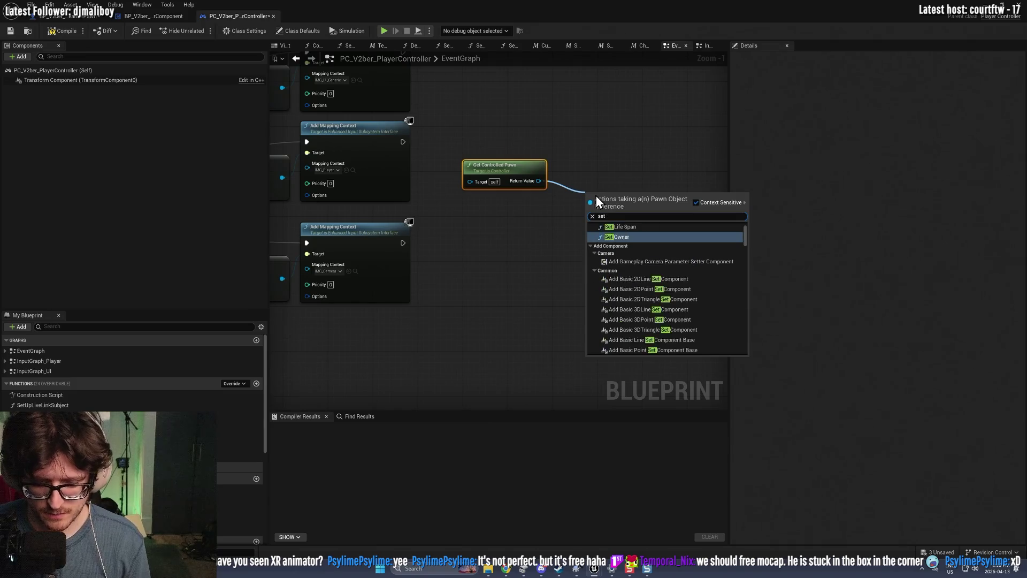
pyautogui.press('Return')
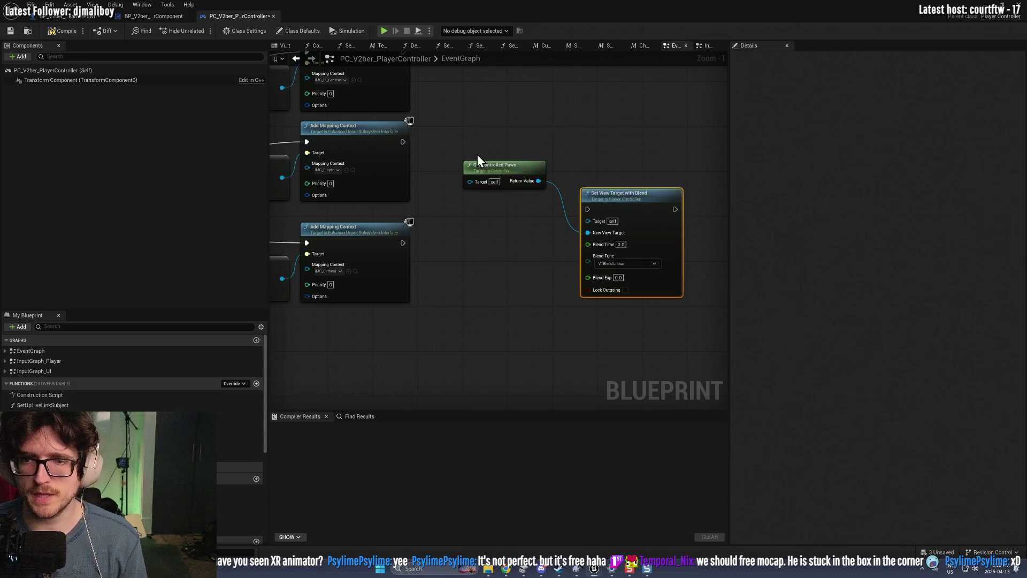
# Step: Run Set View Target with Blend after Add Mapping Context, then compile and start a play test
pyautogui.moveTo(403, 142); pyautogui.dragTo(588, 209)
pyautogui.moveTo(624, 203); pyautogui.dragTo(654, 142)
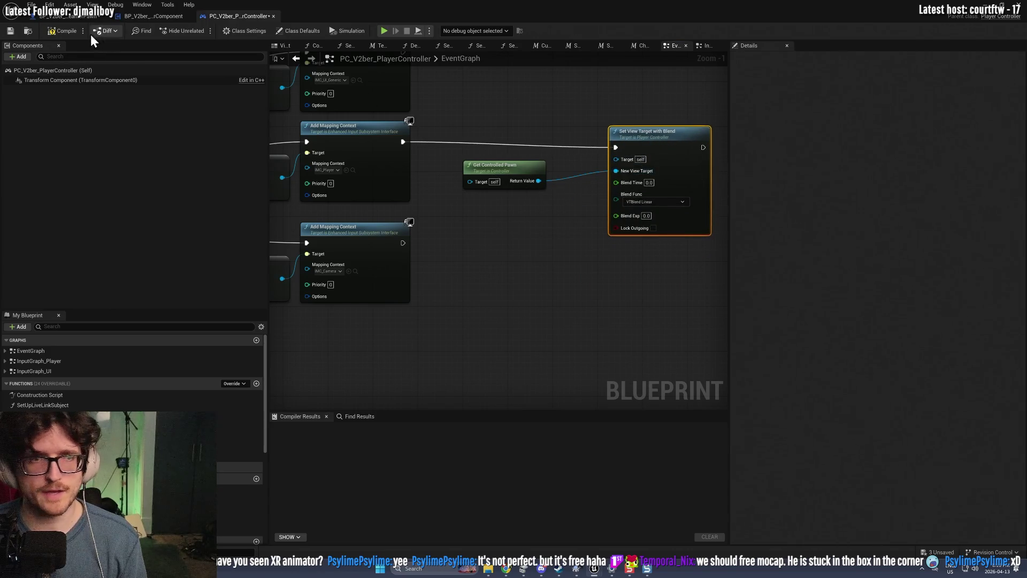
pyautogui.click(64, 31)
pyautogui.hotkey('alt', 'Tab')
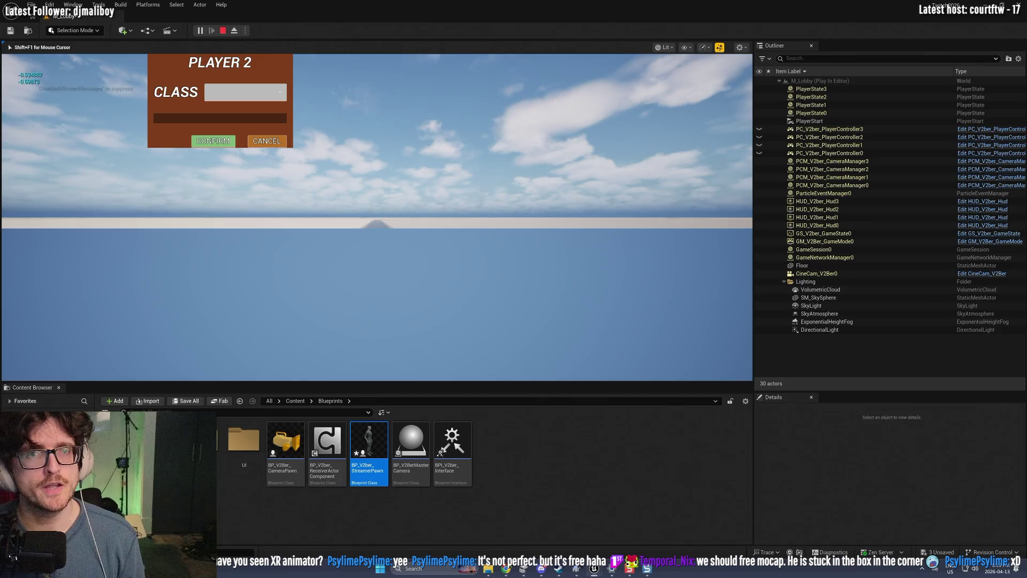
# Step: Choose Actor as the player class to spawn BP_V2ber_StreamerPawn0, then stop the Play test
pyautogui.click(245, 92)
pyautogui.click(245, 92)
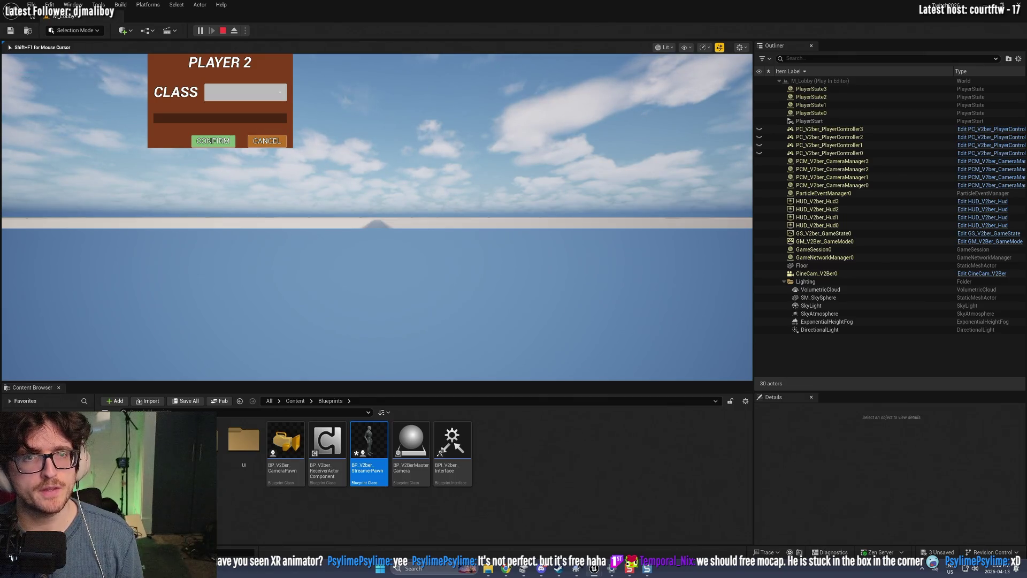
pyautogui.click(245, 92)
pyautogui.click(212, 112)
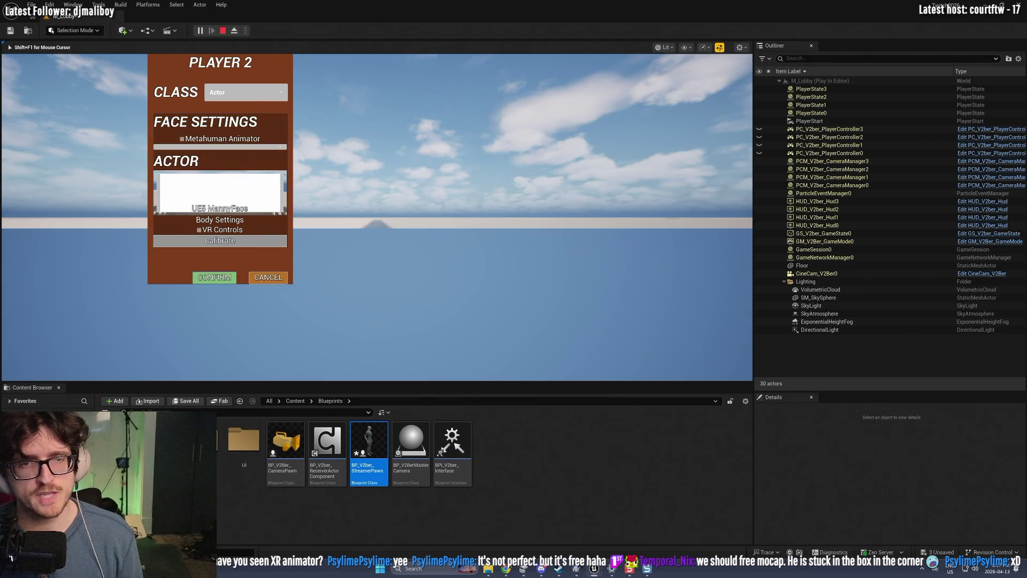
pyautogui.click(215, 277)
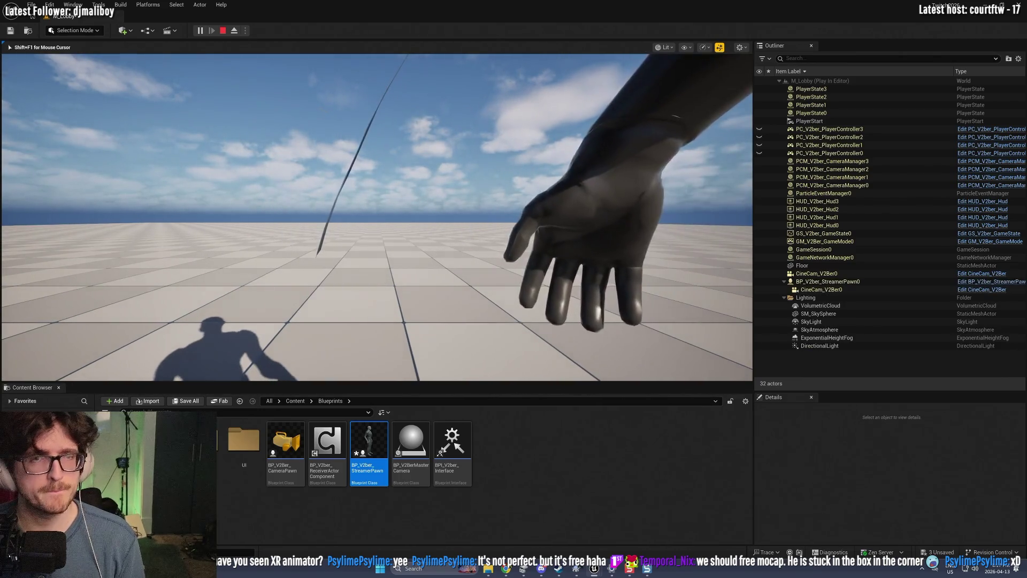
pyautogui.hotkey('shift', 'F1')
pyautogui.click(222, 31)
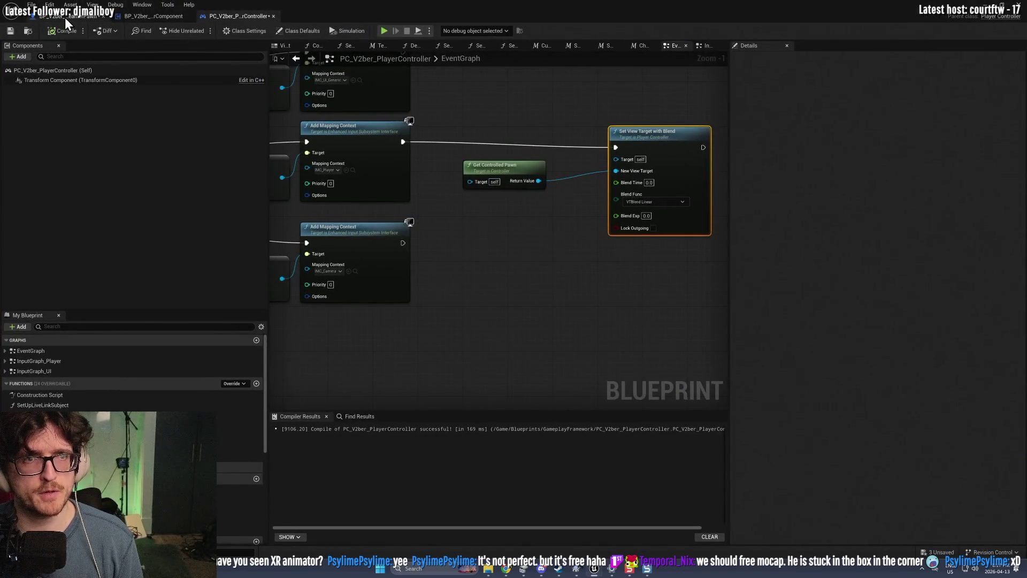
# Step: Add a CineCamera component to the StreamerPawn and nest it under CineCam_V2Ber
pyautogui.click(66, 17)
pyautogui.click(56, 109)
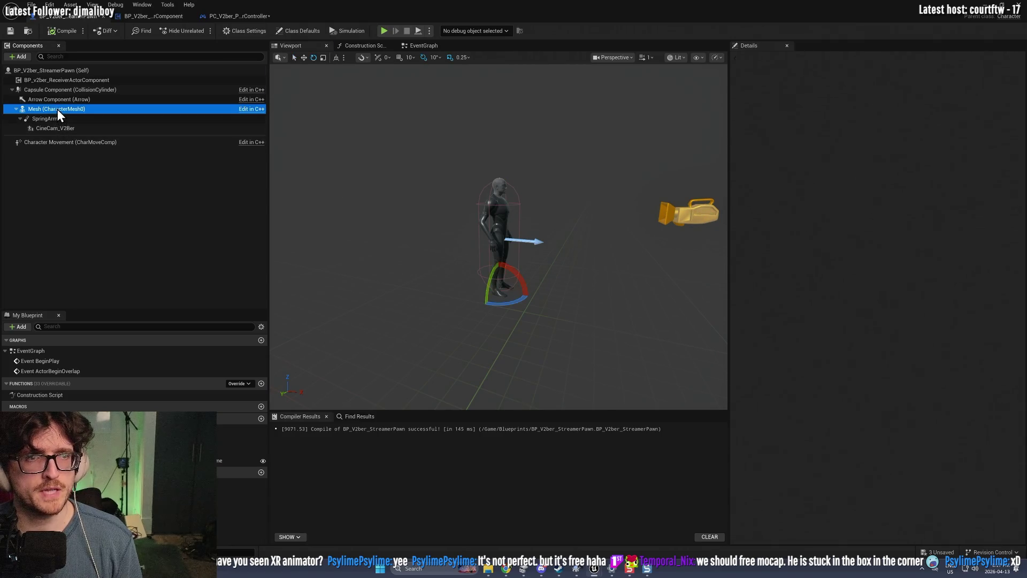
pyautogui.click(59, 118)
pyautogui.click(27, 56)
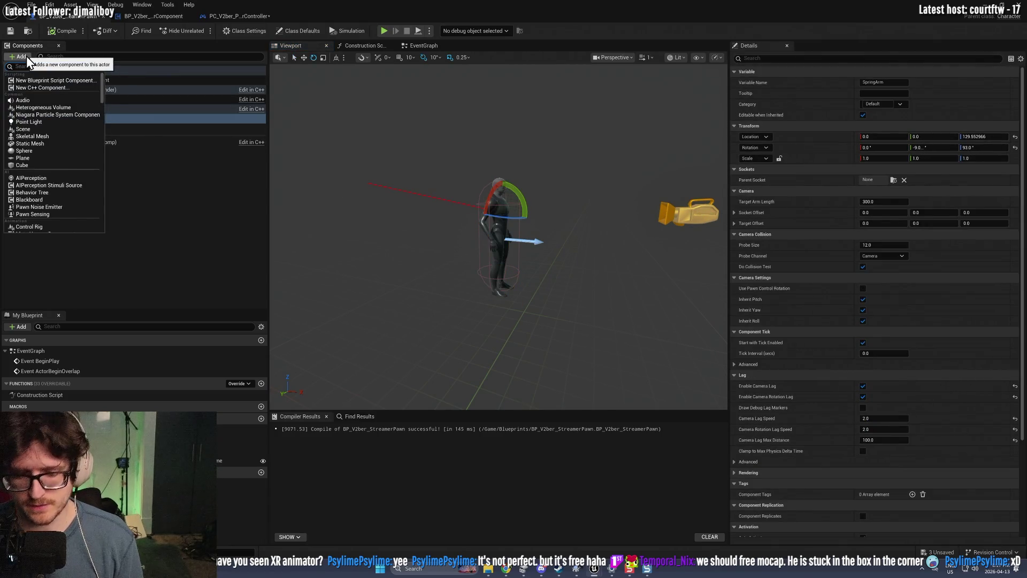
pyautogui.write('cine')
pyautogui.click(38, 80)
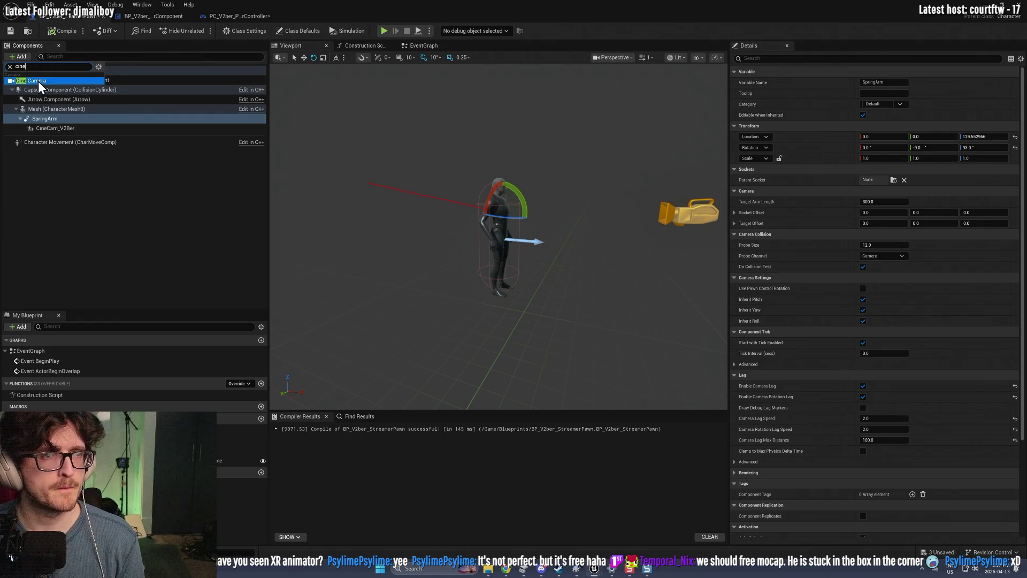
pyautogui.click(62, 174)
pyautogui.moveTo(54, 131); pyautogui.dragTo(57, 117)
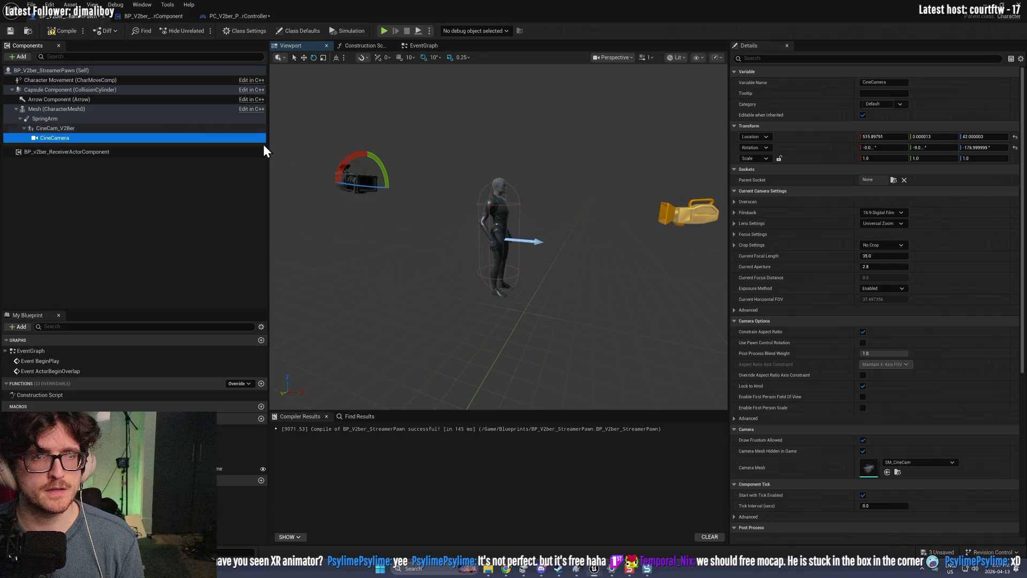
# Step: Reset the CineCamera's rotation to zero, then compile and save the StreamerPawn
pyautogui.click(1016, 147)
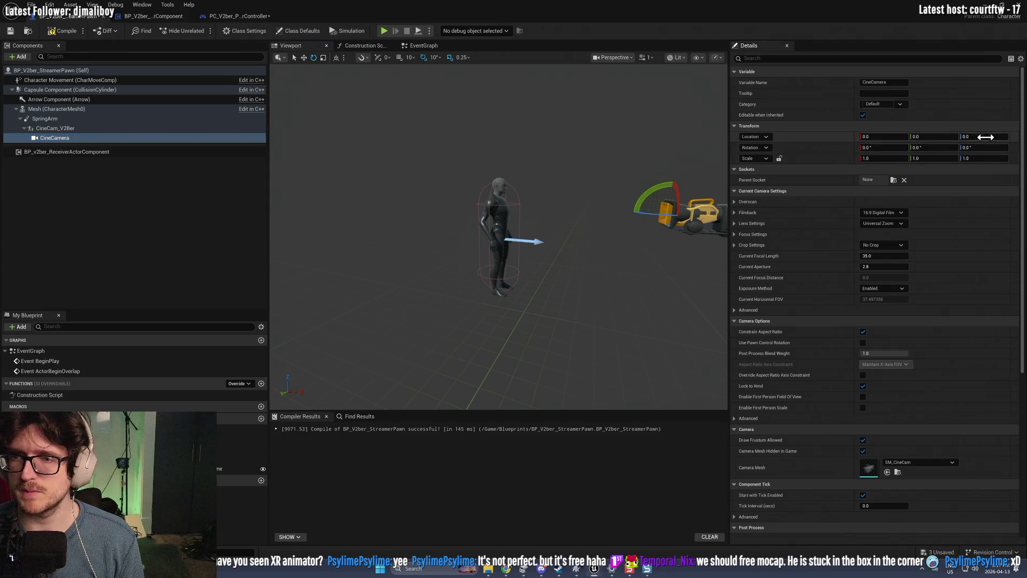
pyautogui.click(77, 34)
pyautogui.click(236, 16)
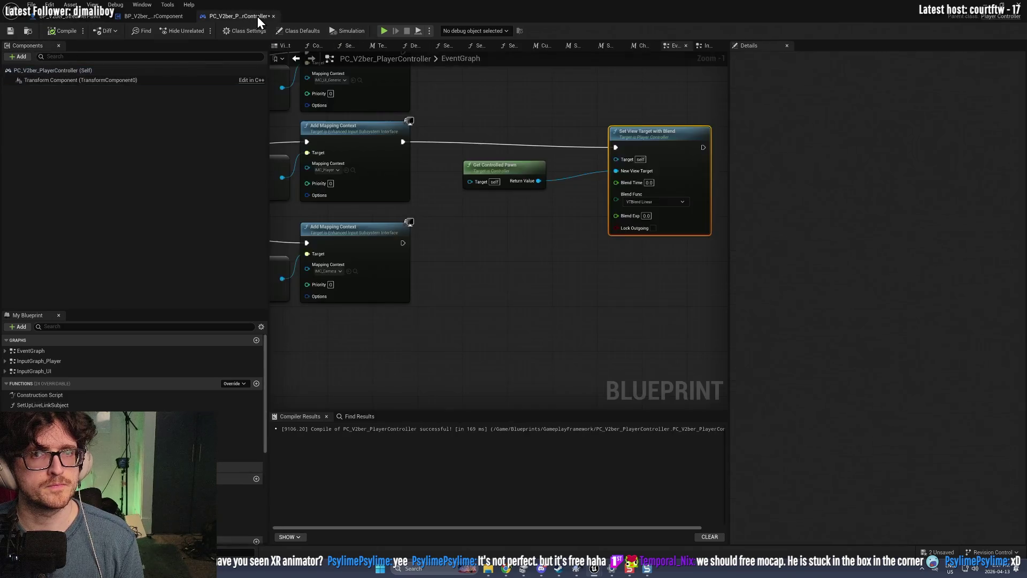
pyautogui.hotkey('alt', 'Tab')
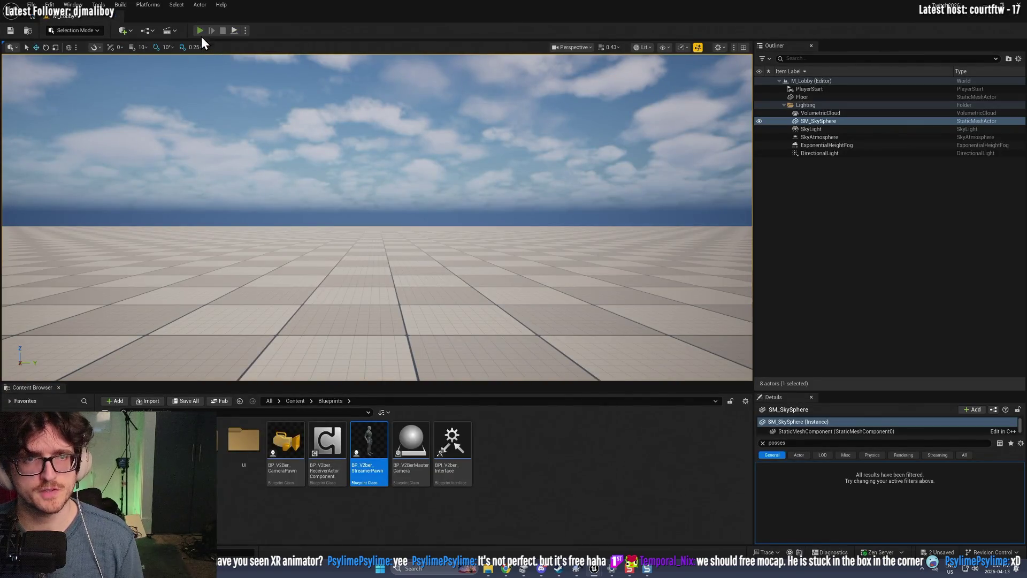
# Step: Play-test M_Lobby with the Actor class, then free the mouse with Shift+F1 and stop
pyautogui.click(200, 31)
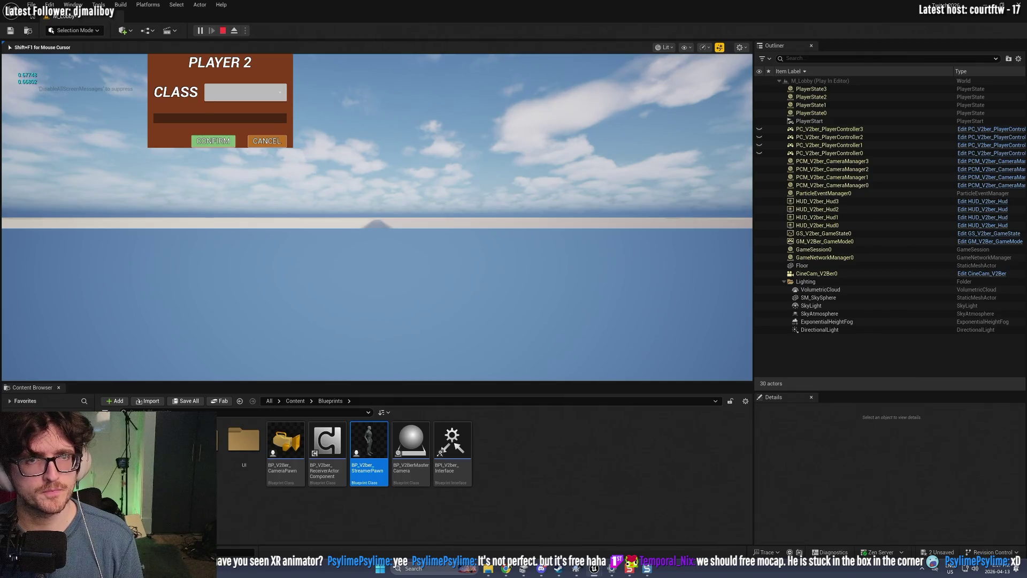
pyautogui.click(246, 92)
pyautogui.click(246, 106)
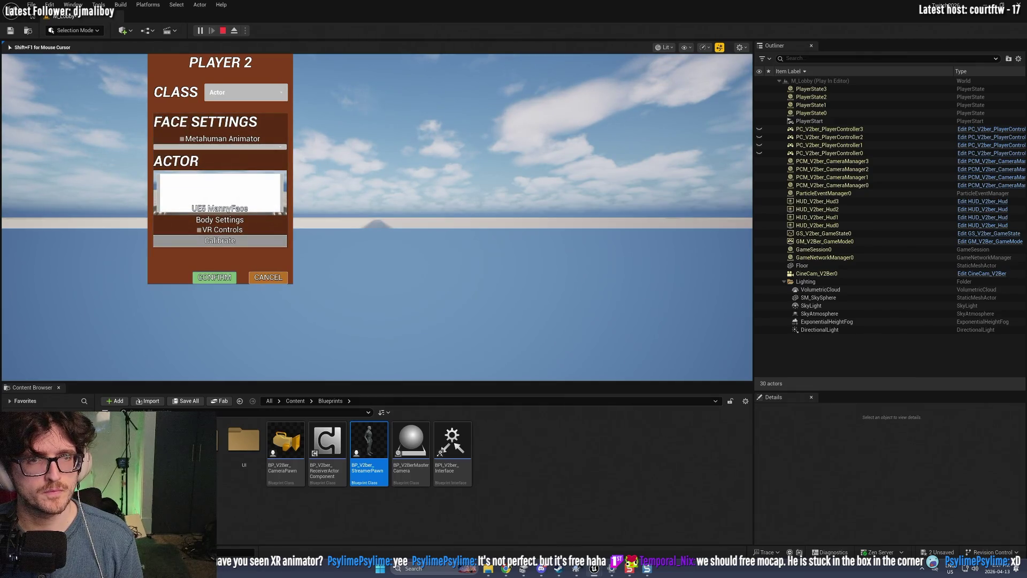
pyautogui.click(214, 277)
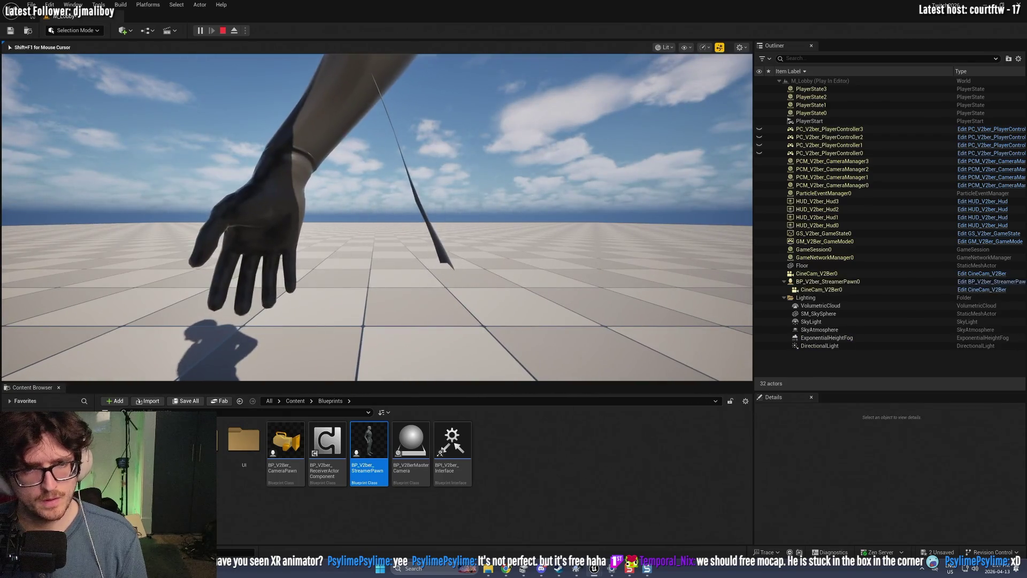
pyautogui.hotkey('shift', 'F1')
pyautogui.click(224, 31)
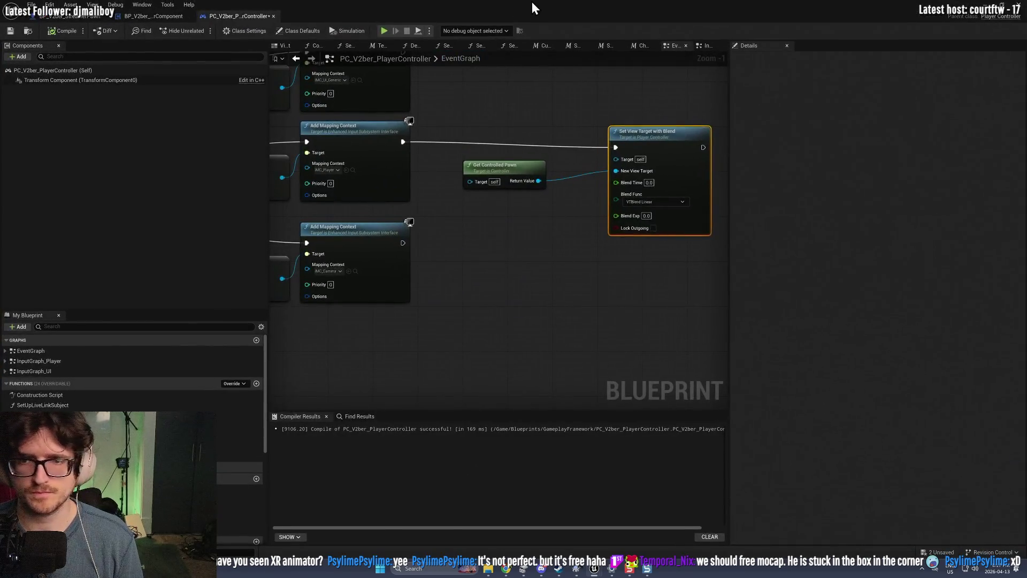
# Step: Place a Get Player Camera Manager node in the player controller's EventGraph
pyautogui.moveTo(541, 209); pyautogui.dragTo(300, 257)
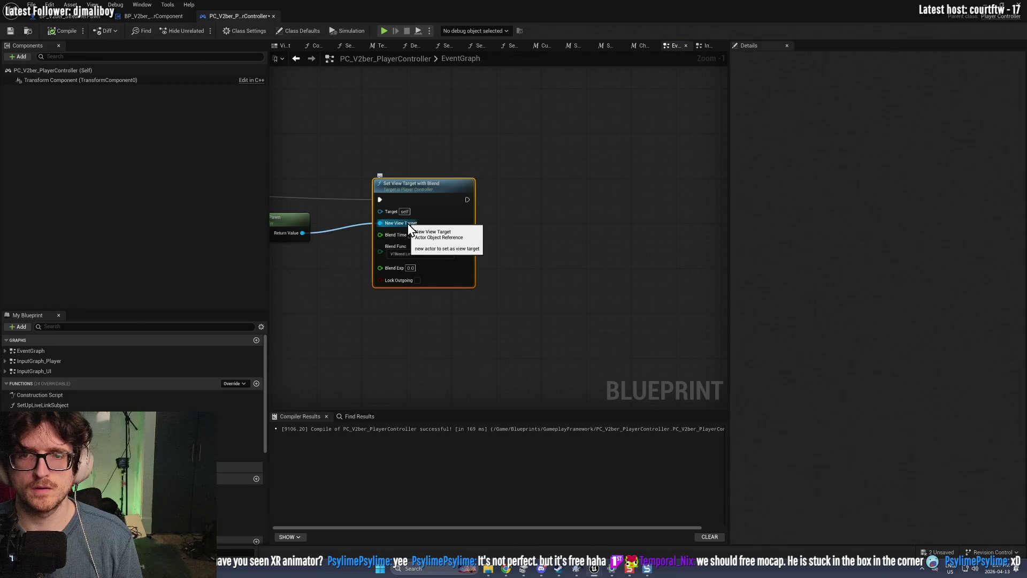
pyautogui.rightClick(416, 256)
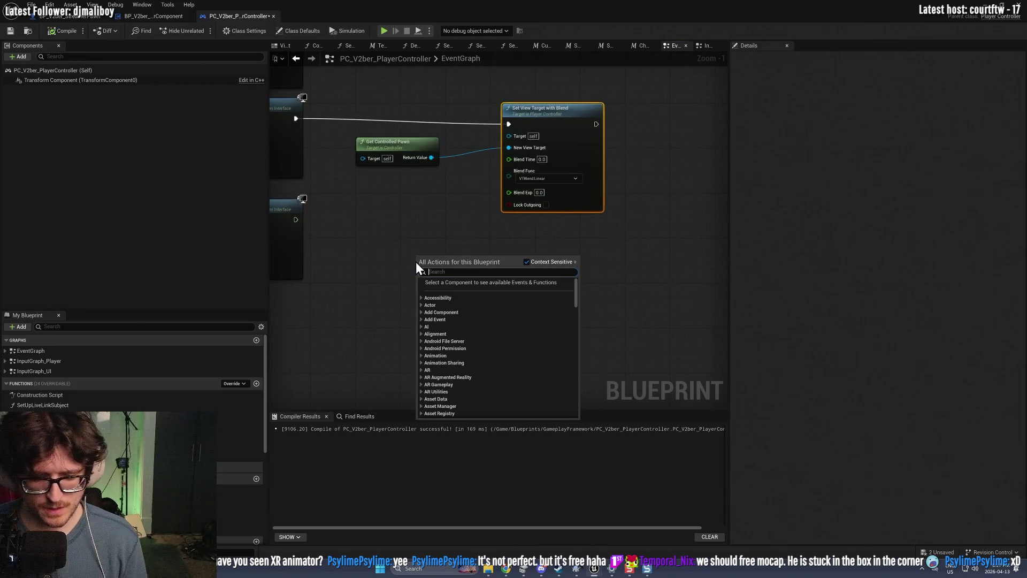
pyautogui.click(394, 244)
pyautogui.rightClick(394, 245)
pyautogui.rightClick(413, 219)
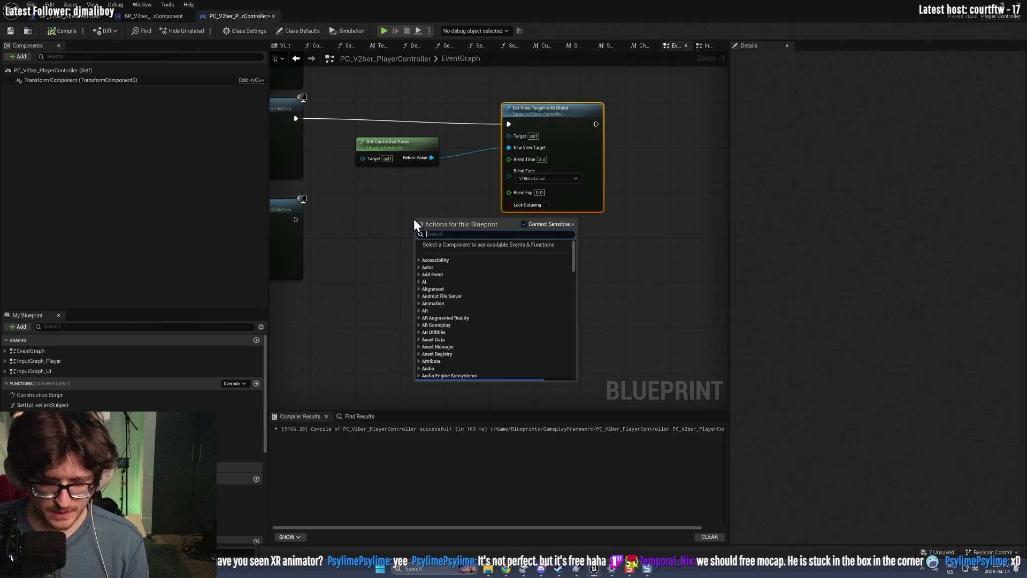
pyautogui.write('get camera manag')
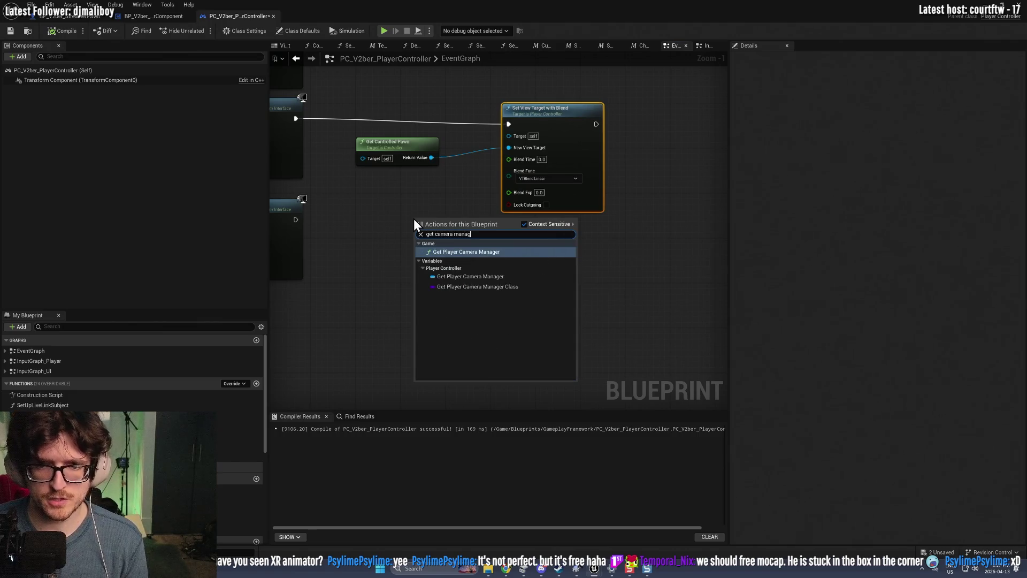
pyautogui.press('Return')
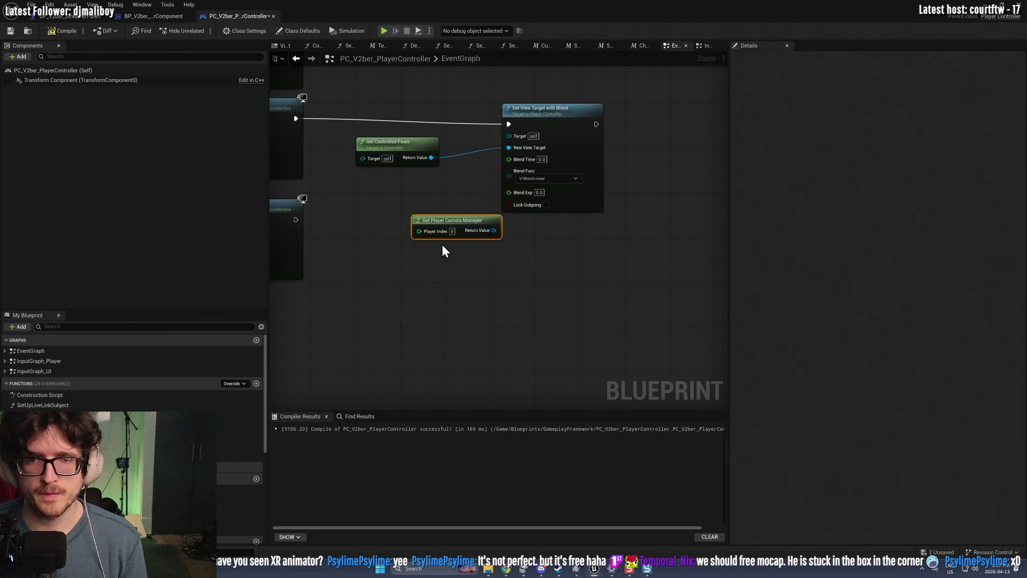
# Step: Try a second Set View Target with Blend off a camera manager getter, then delete it and reposition the original
pyautogui.rightClick(423, 279)
pyautogui.write('get ')
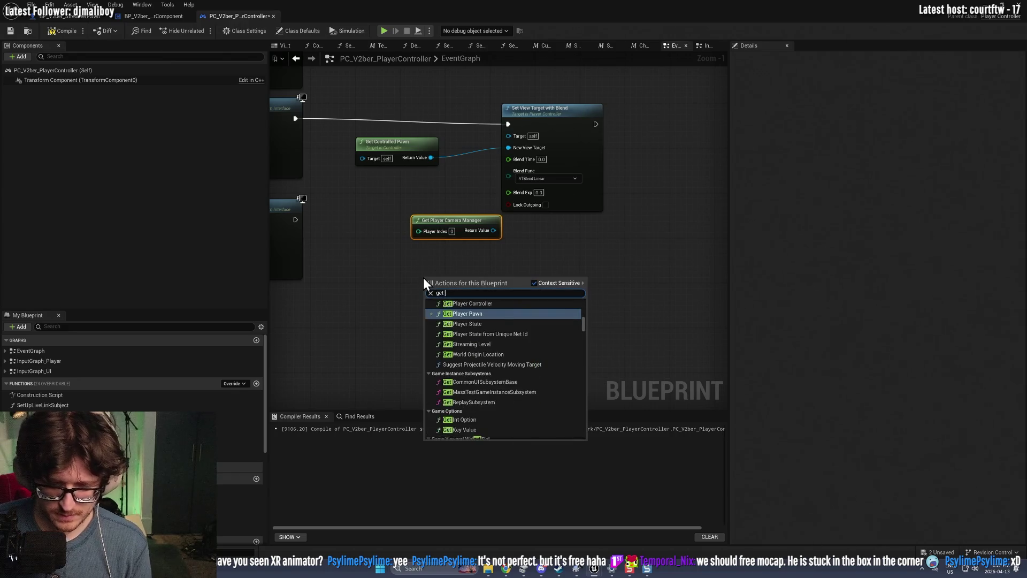
pyautogui.write('camera manager')
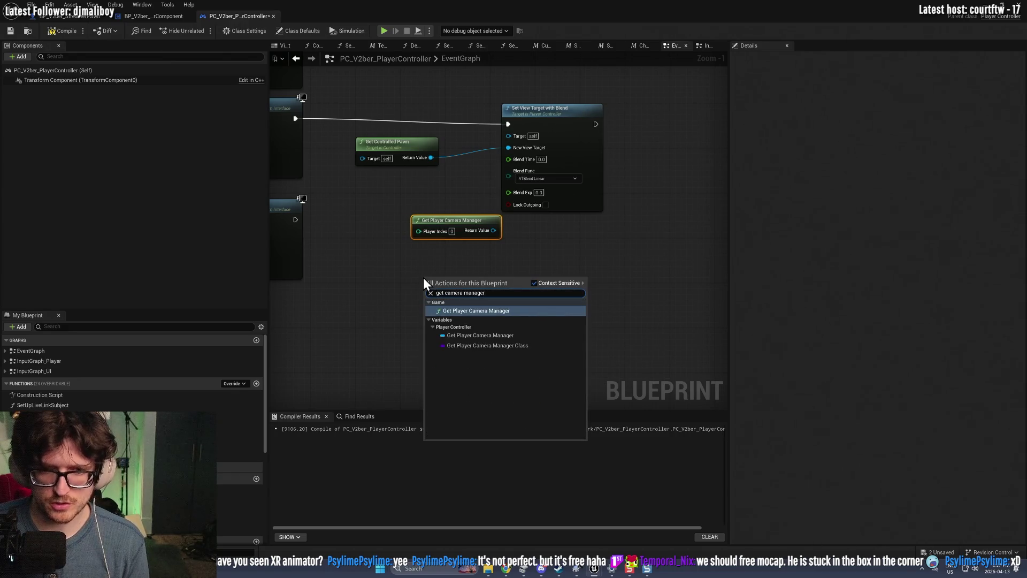
pyautogui.press('Return')
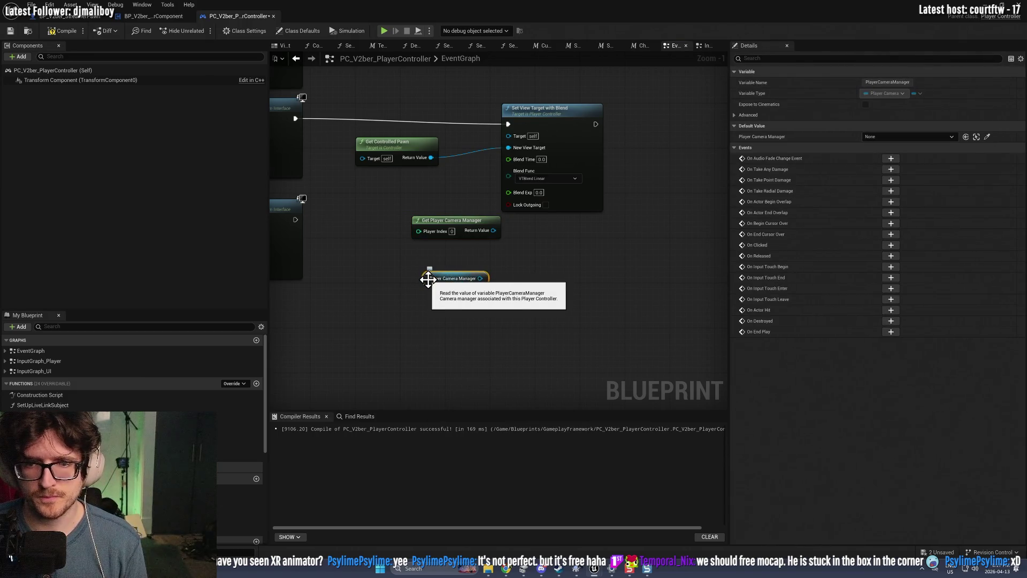
pyautogui.moveTo(480, 278); pyautogui.dragTo(516, 284)
pyautogui.write('s')
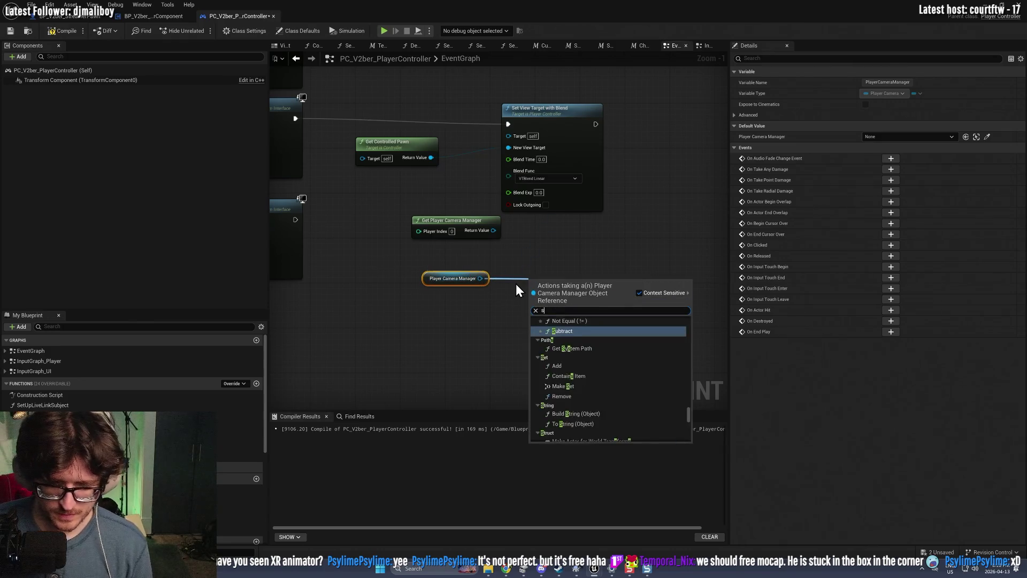
pyautogui.write('et view')
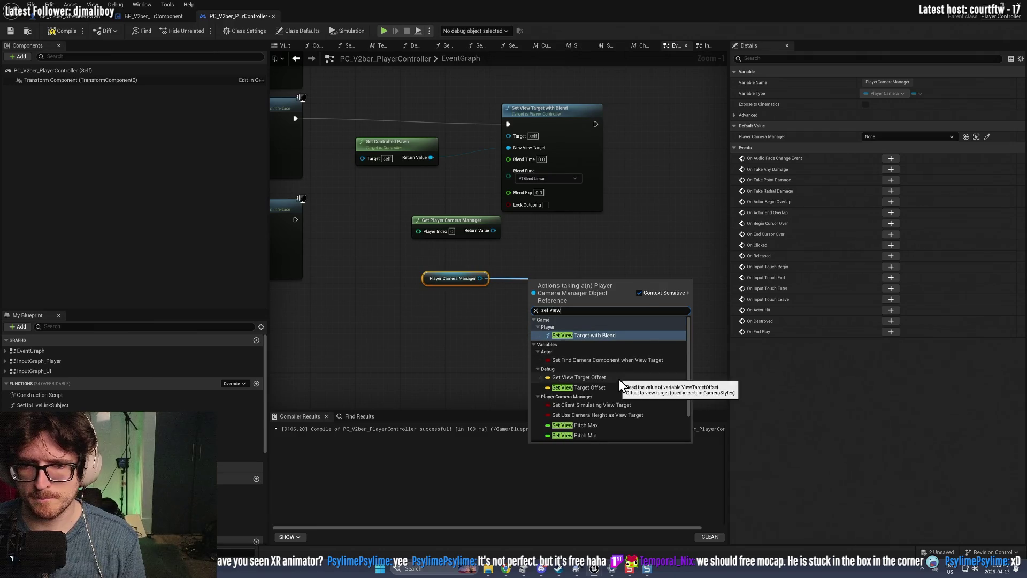
pyautogui.scroll(-2, 621, 384)
pyautogui.scroll(2, 621, 384)
pyautogui.click(589, 333)
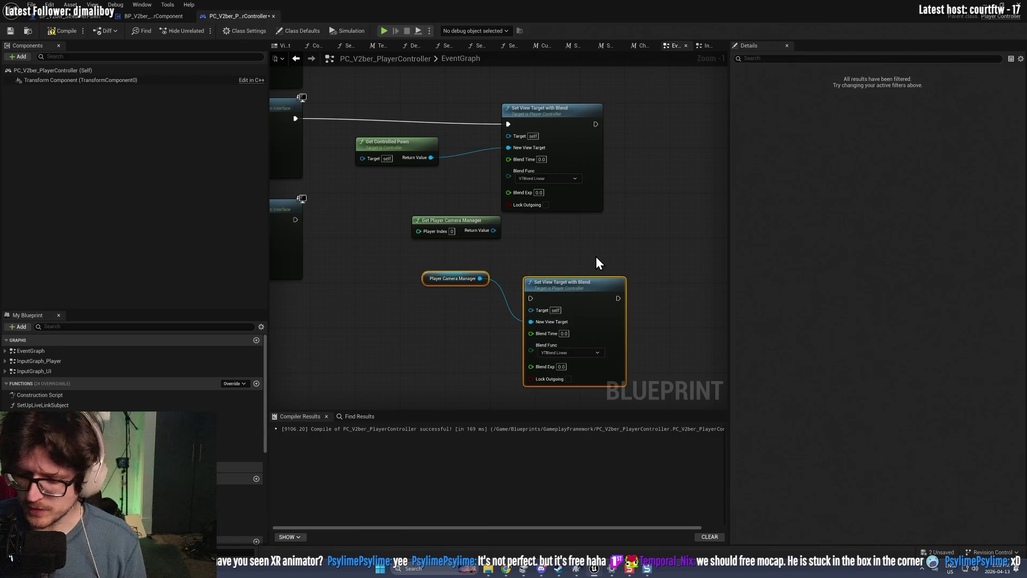
pyautogui.press('Delete')
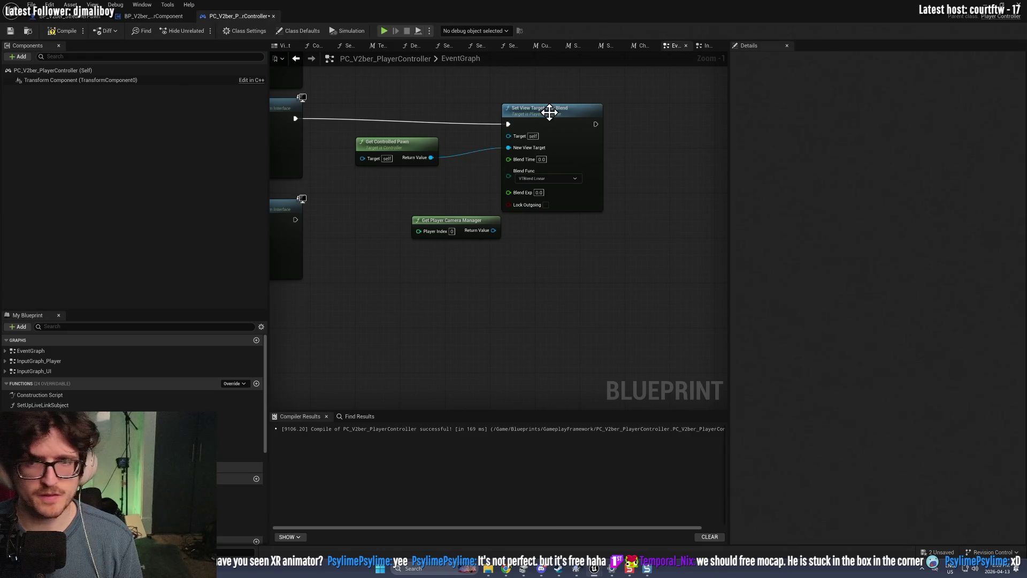
pyautogui.moveTo(550, 111)
pyautogui.mouseDown()
pyautogui.moveTo(573, 96)
pyautogui.moveTo(613, 108)
pyautogui.mouseUp()
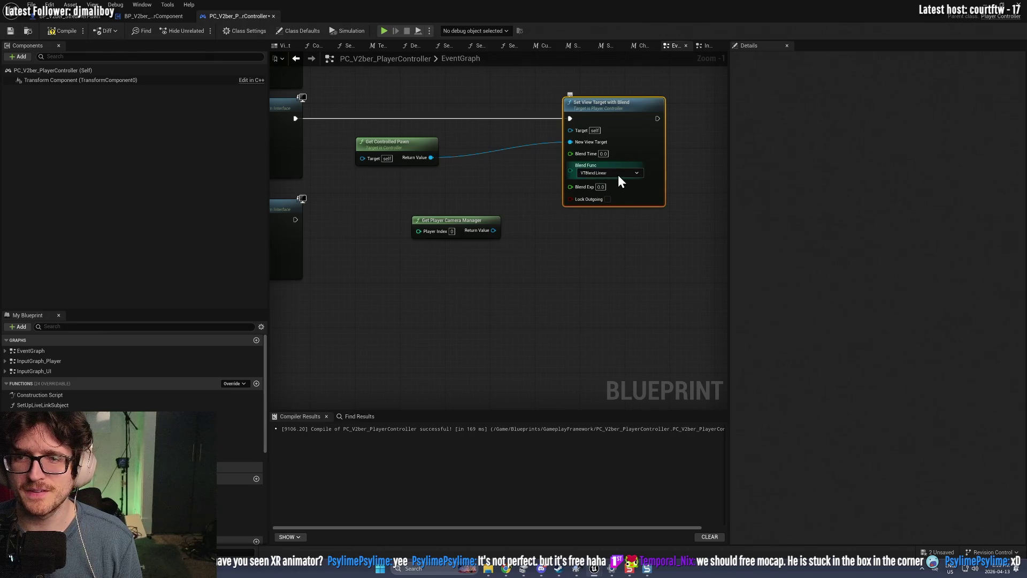
pyautogui.click(75, 14)
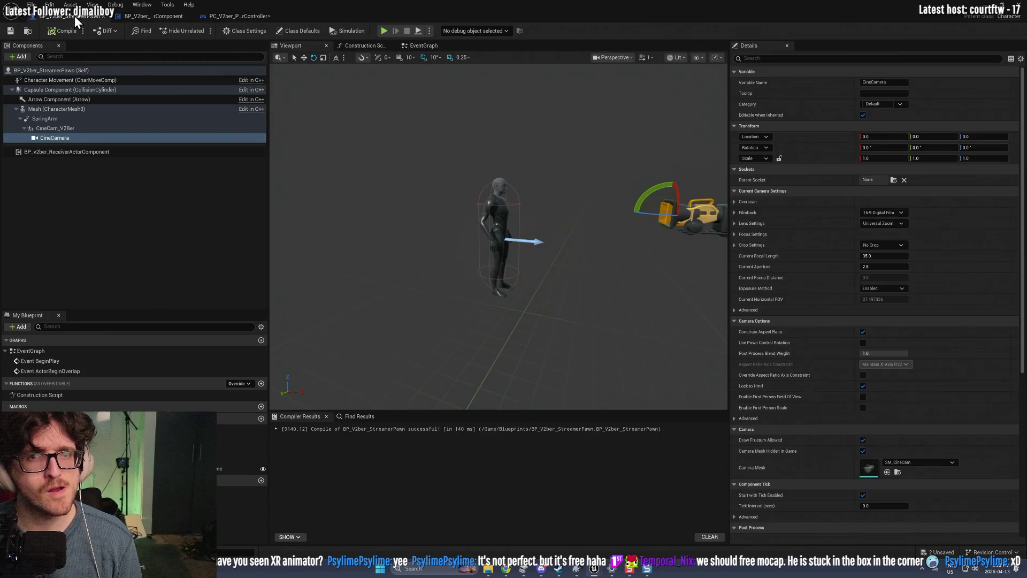
pyautogui.click(81, 216)
pyautogui.click(57, 139)
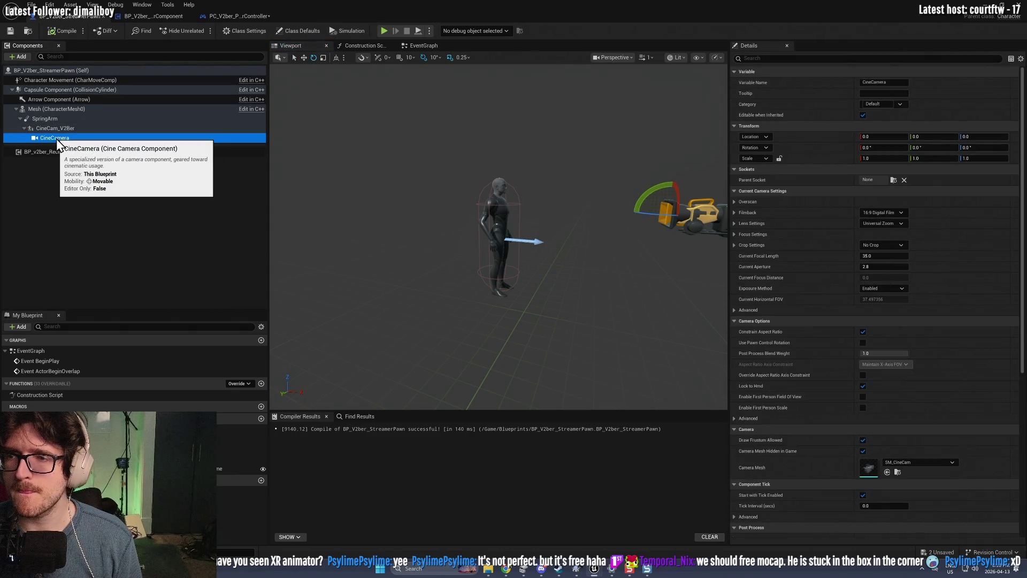
pyautogui.click(53, 237)
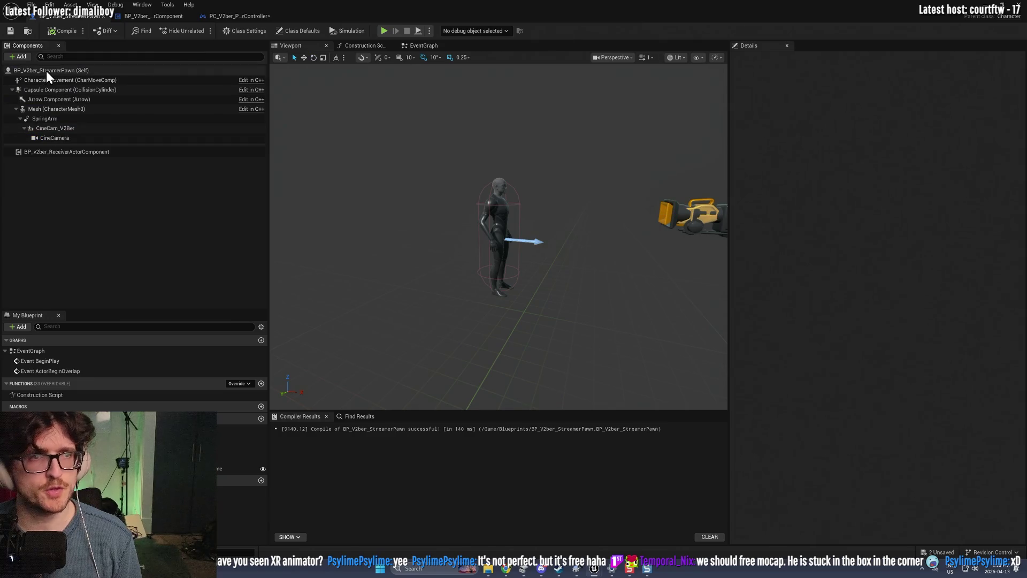
pyautogui.click(46, 71)
pyautogui.click(781, 59)
pyautogui.write('camera')
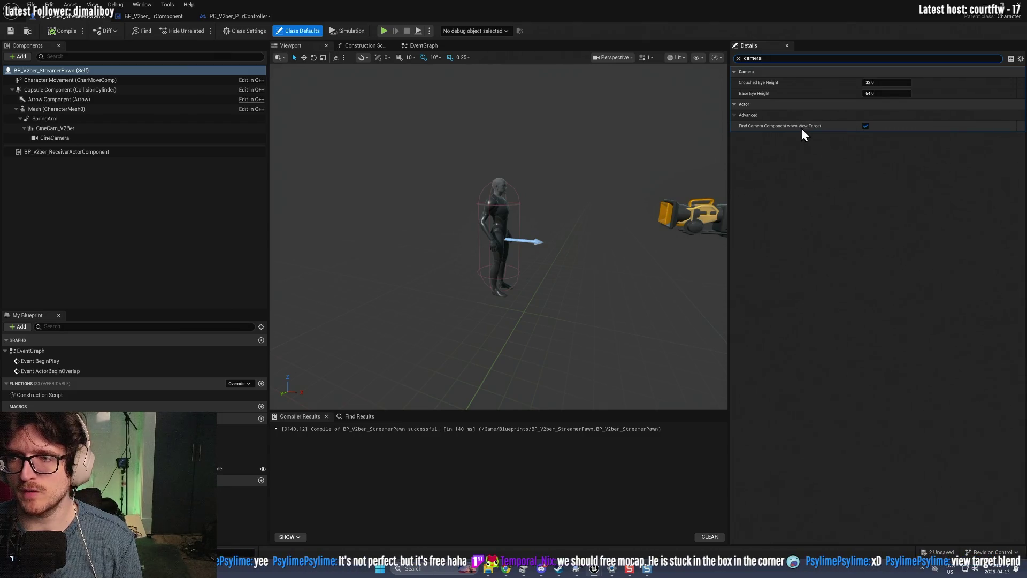
pyautogui.click(172, 184)
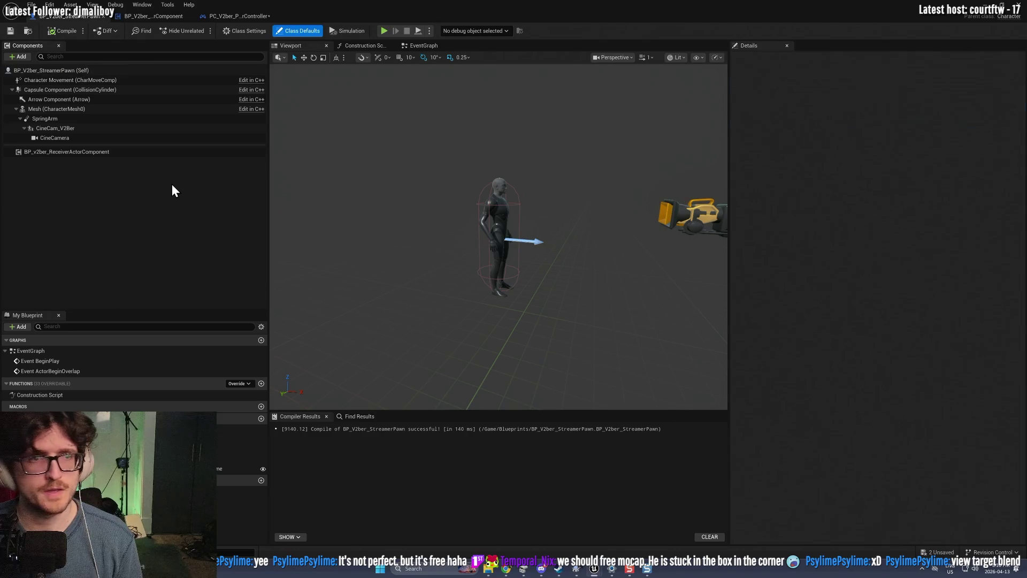
pyautogui.click(41, 139)
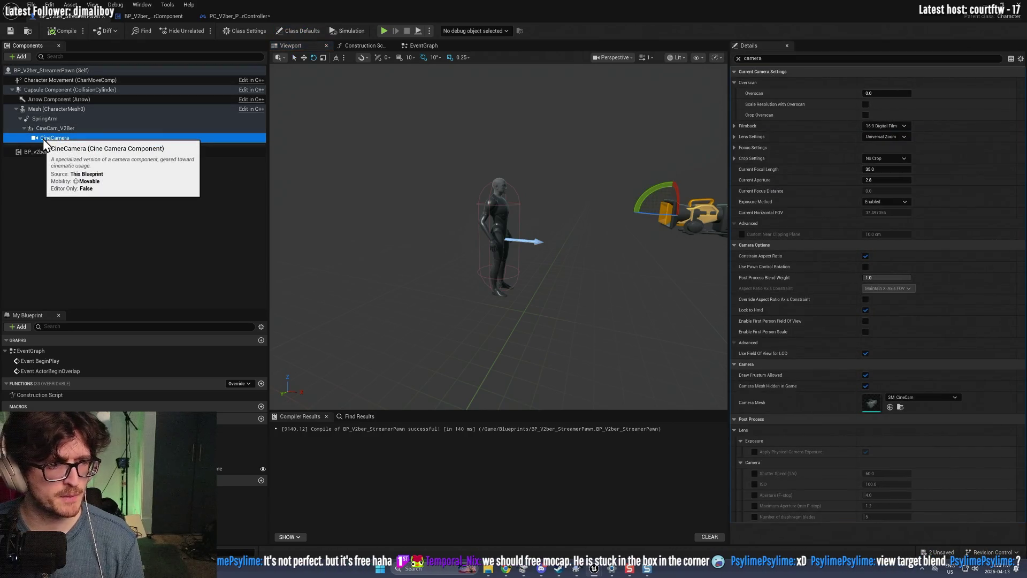
pyautogui.click(242, 20)
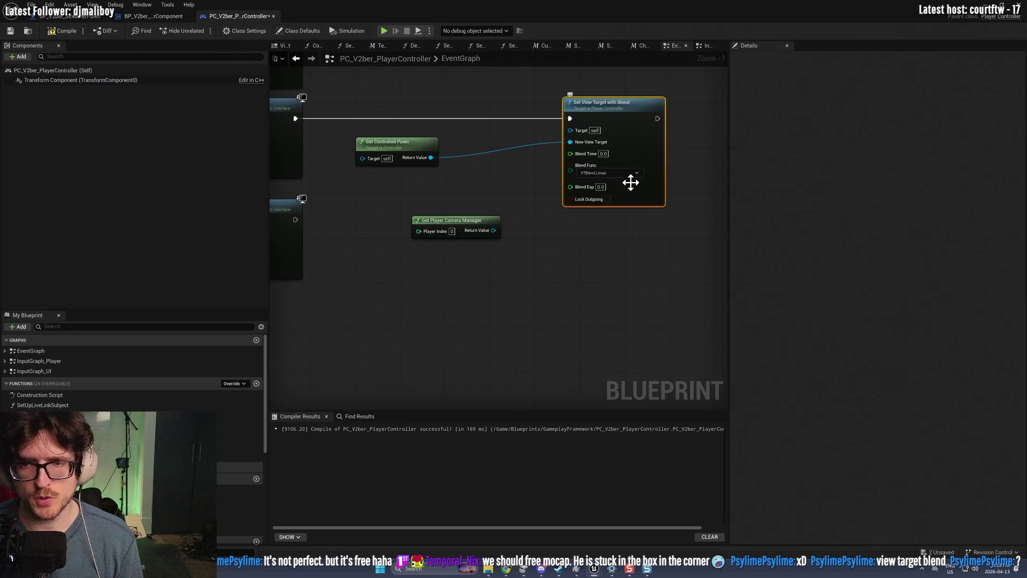
pyautogui.click(140, 16)
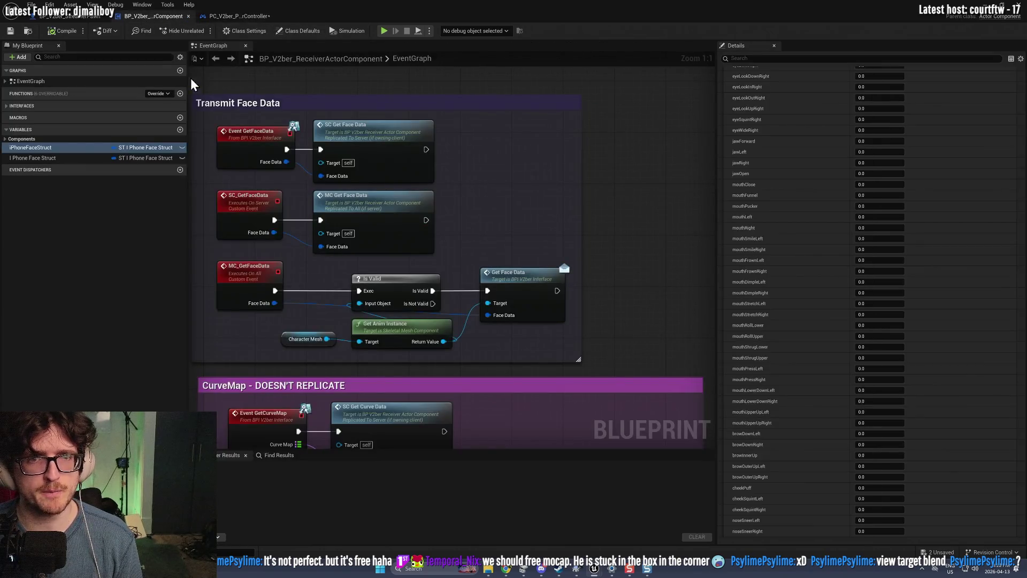
pyautogui.click(252, 16)
pyautogui.click(88, 16)
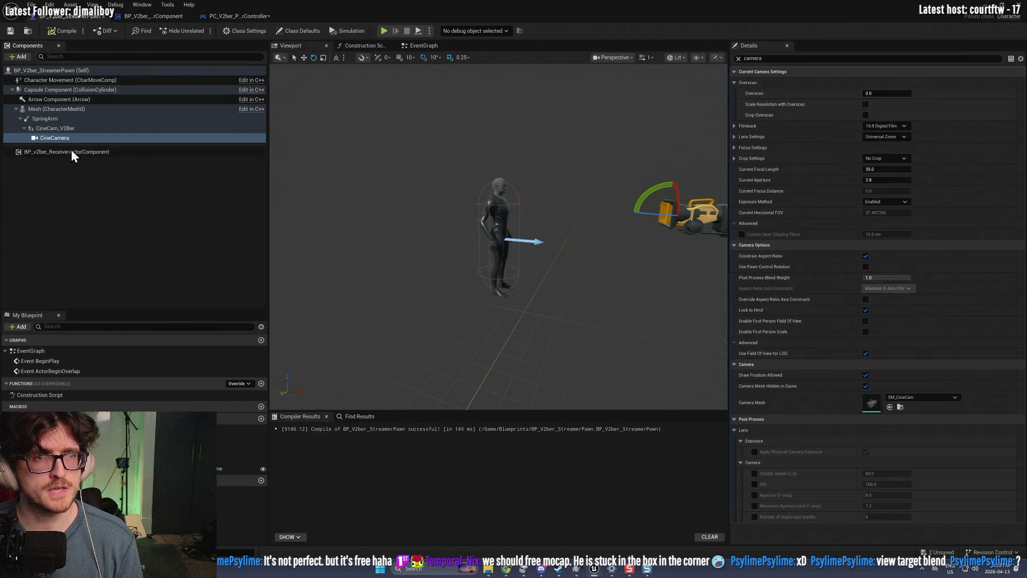
pyautogui.click(51, 136)
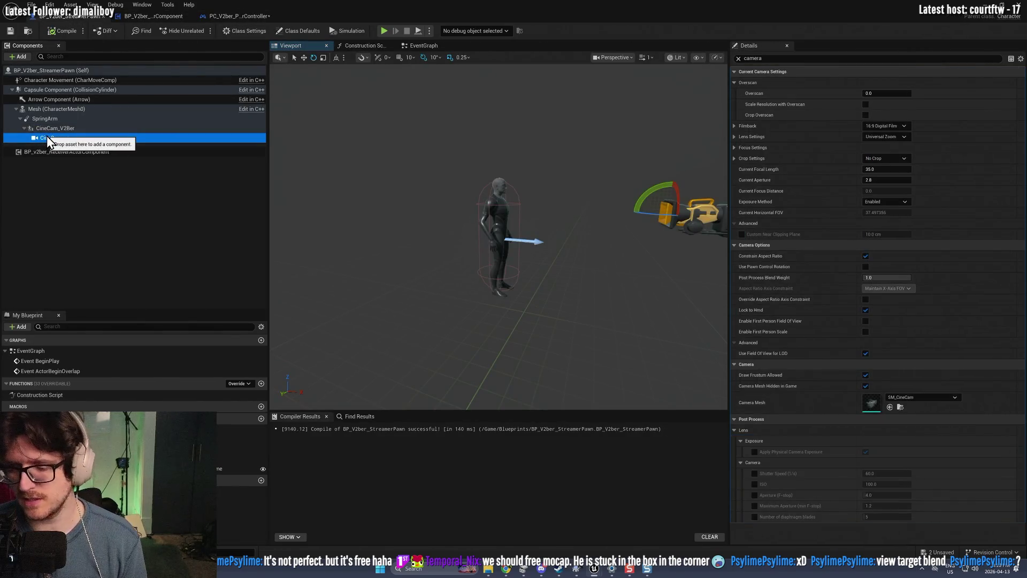
pyautogui.click(33, 126)
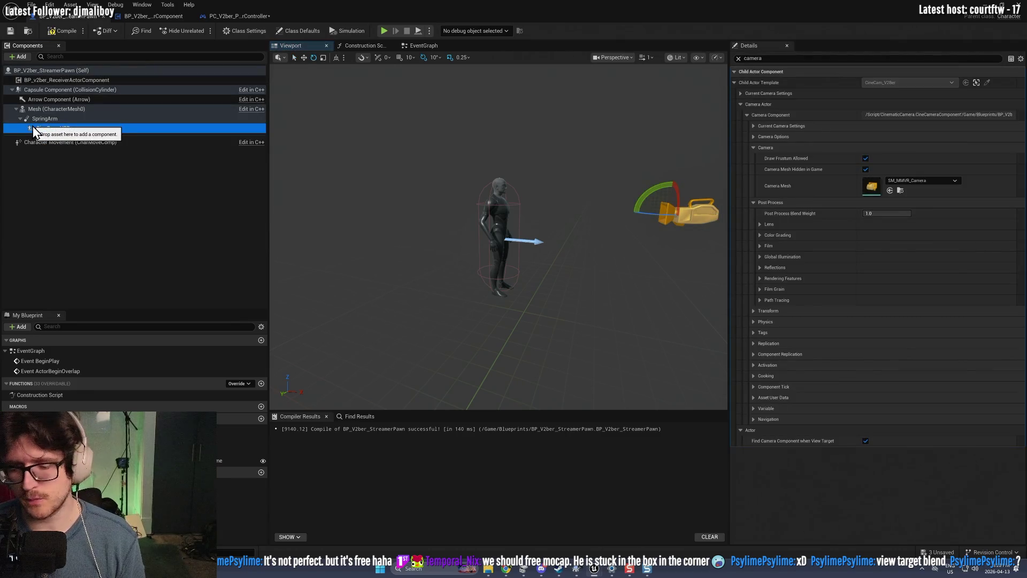
# Step: Replace CineCam_V2Ber with a standard Camera component attached under the SpringArm
pyautogui.press('Delete')
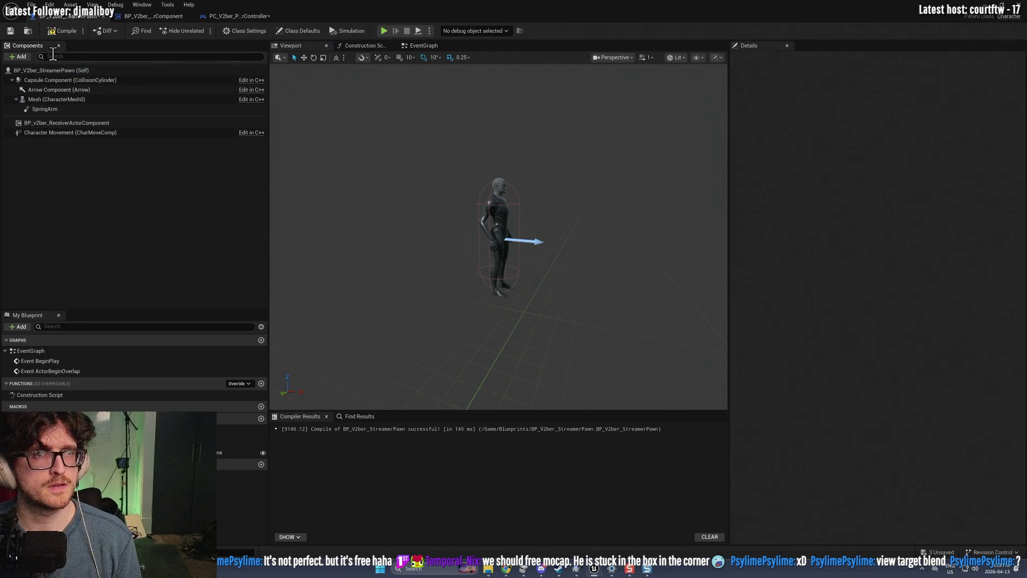
pyautogui.click(54, 56)
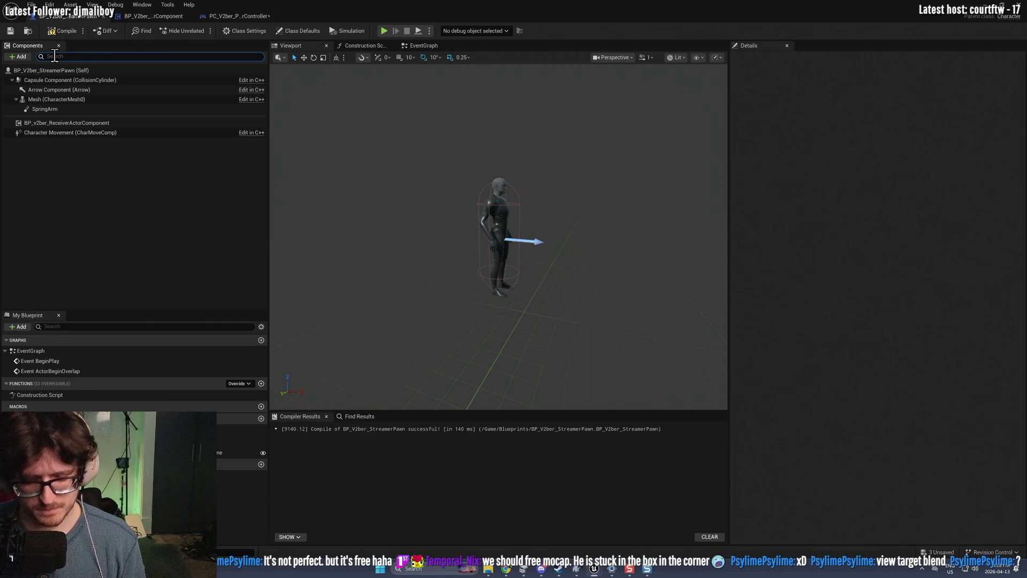
pyautogui.write('camera')
pyautogui.click(15, 57)
pyautogui.write('camera')
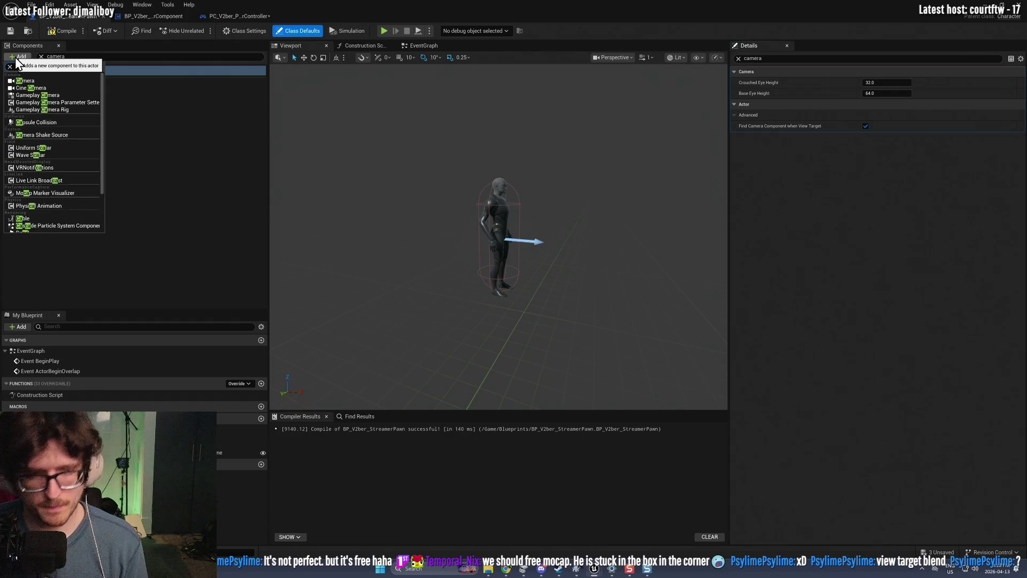
pyautogui.write('mera')
pyautogui.click(40, 81)
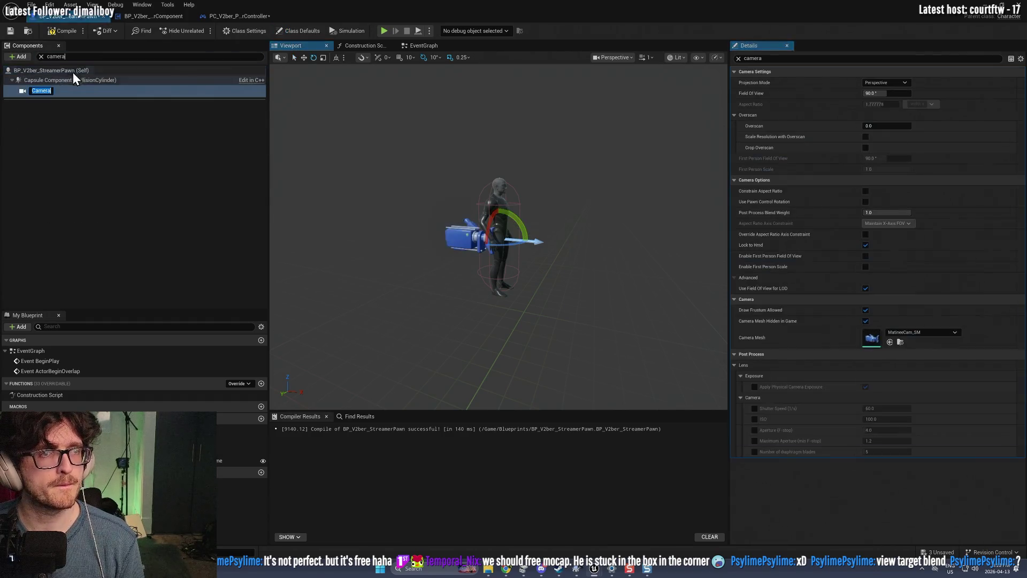
pyautogui.click(42, 56)
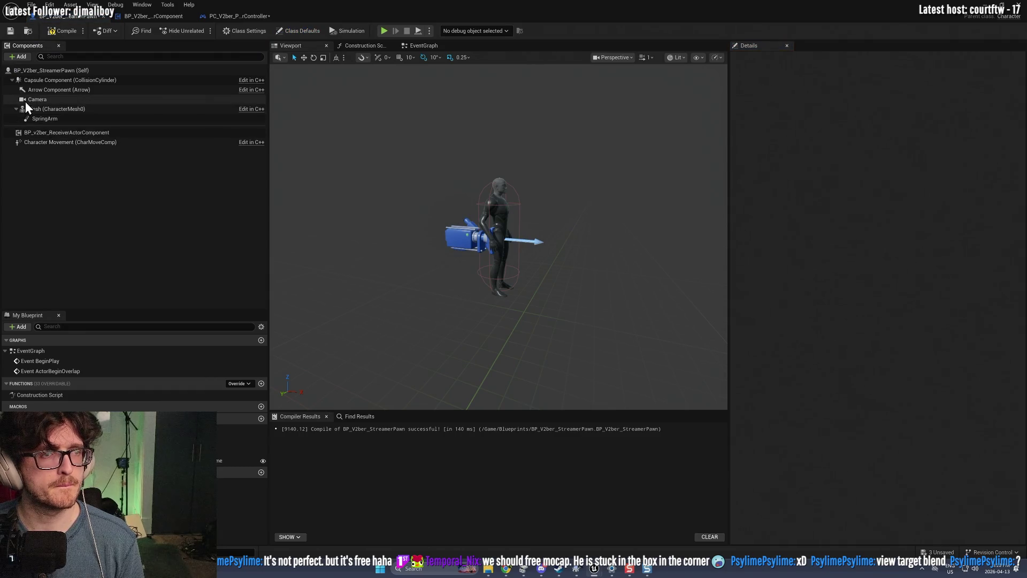
pyautogui.moveTo(25, 101); pyautogui.dragTo(43, 120)
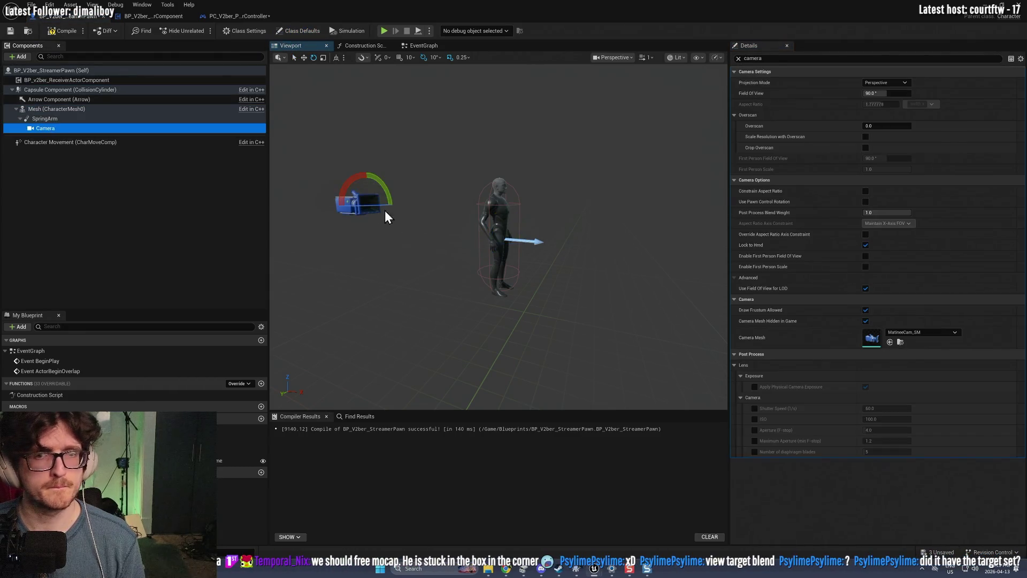
# Step: Move the new Camera beside the character using the W translate gizmo
pyautogui.click(384, 220)
pyautogui.press('w')
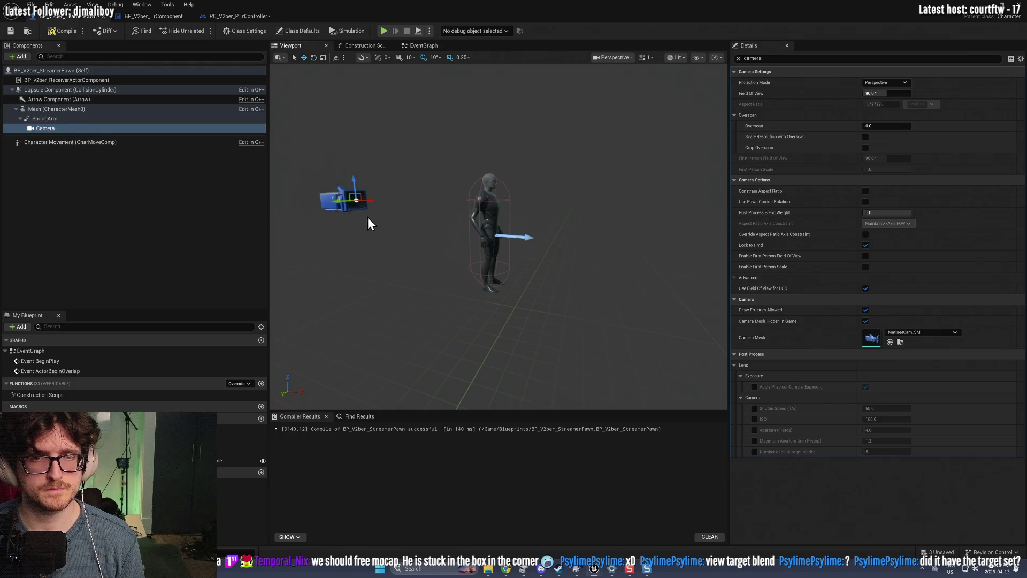
pyautogui.moveTo(356, 199)
pyautogui.mouseDown()
pyautogui.moveTo(644, 225)
pyautogui.moveTo(612, 206)
pyautogui.moveTo(567, 205)
pyautogui.mouseUp()
pyautogui.click(243, 18)
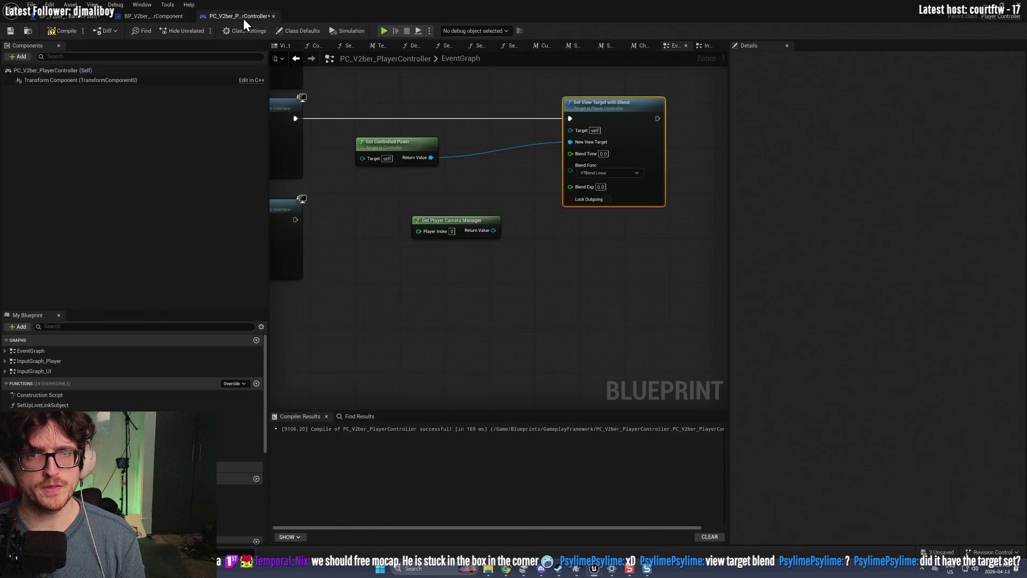
# Step: Delete the unused Get Player Camera Manager node, then start a Play-in-Editor session of M_Lobby
pyautogui.scroll(1, 645, 184)
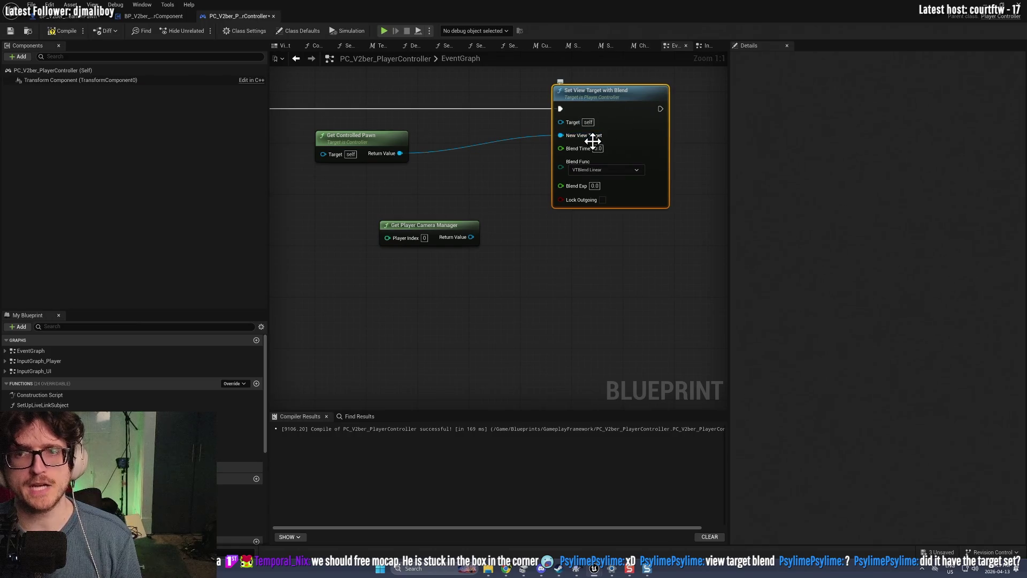
pyautogui.moveTo(377, 138); pyautogui.dragTo(464, 193)
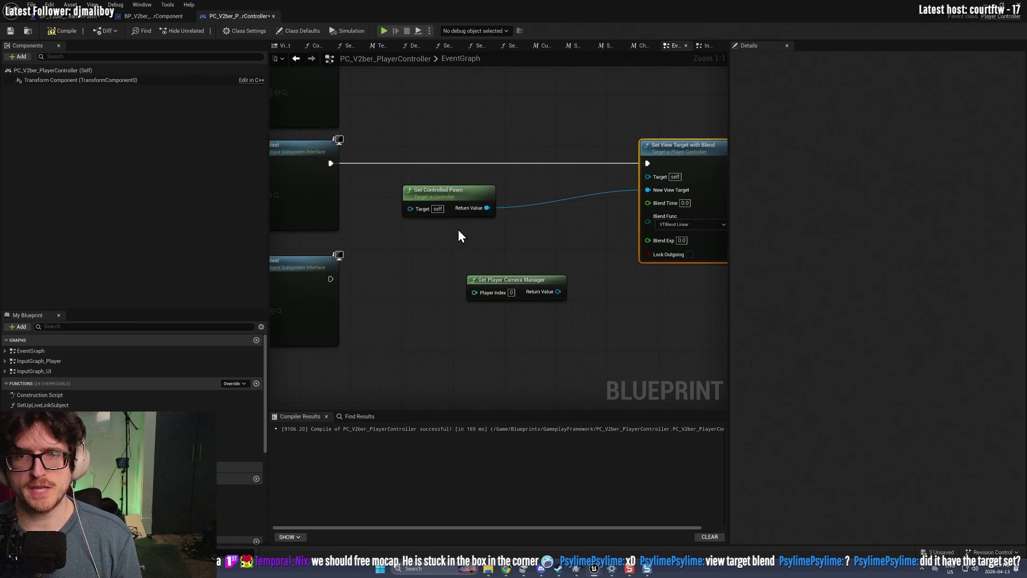
pyautogui.scroll(-4, 535, 214)
pyautogui.scroll(2, 628, 180)
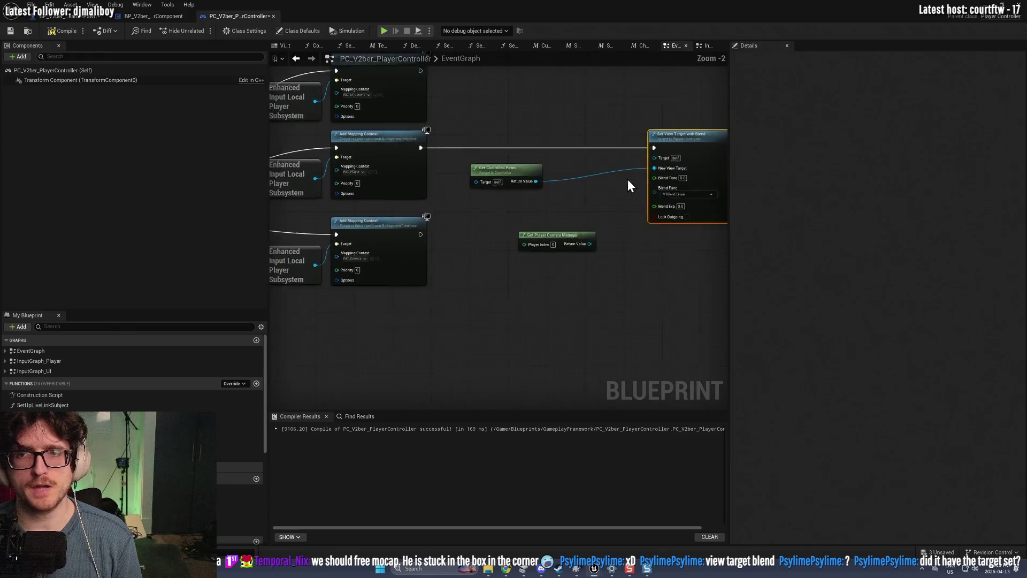
pyautogui.scroll(2, 628, 180)
pyautogui.moveTo(692, 138); pyautogui.dragTo(578, 130)
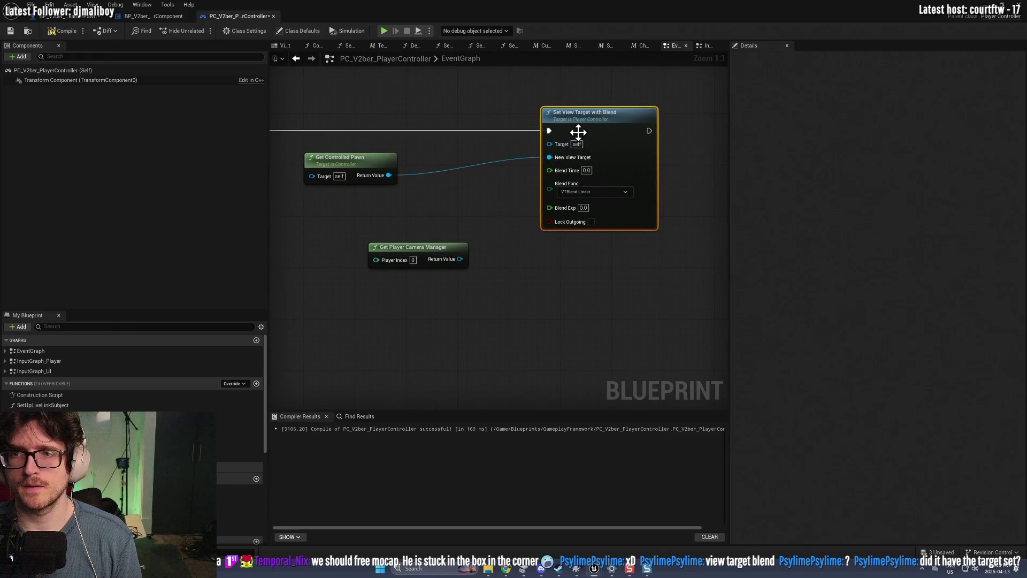
pyautogui.click(422, 252)
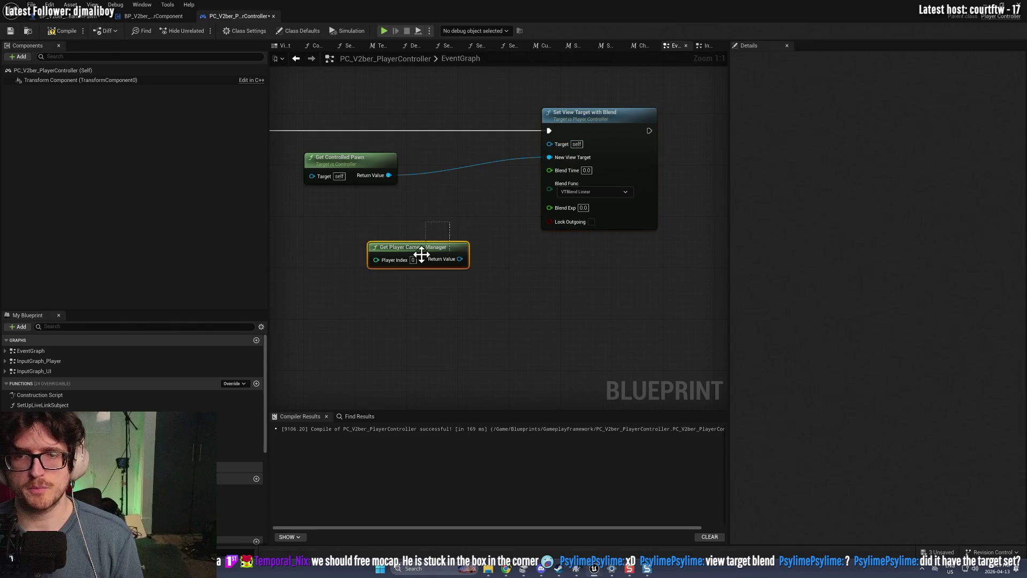
pyautogui.press('Delete')
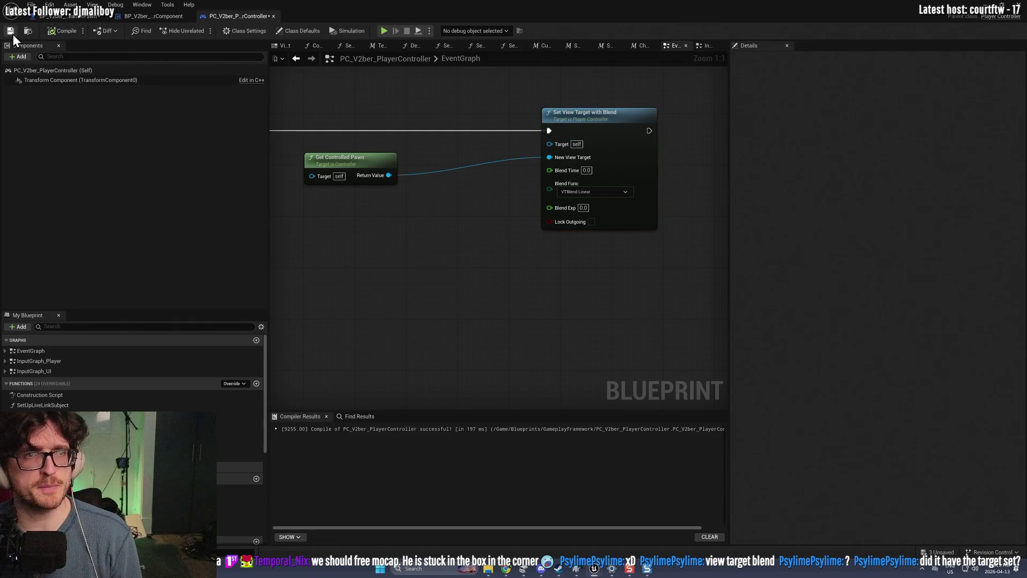
pyautogui.press('super+Down')
pyautogui.click(200, 31)
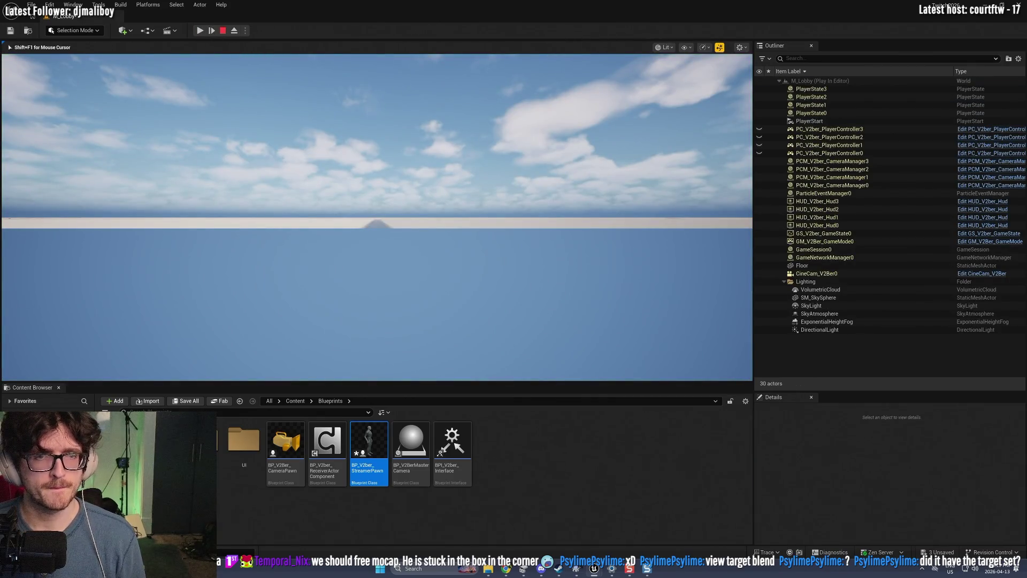
# Step: Confirm the Actor class for Player 2 to spawn BP_V2ber_StreamerPawn0, check its camera view, then stop
pyautogui.hotkey('shift', 'F1')
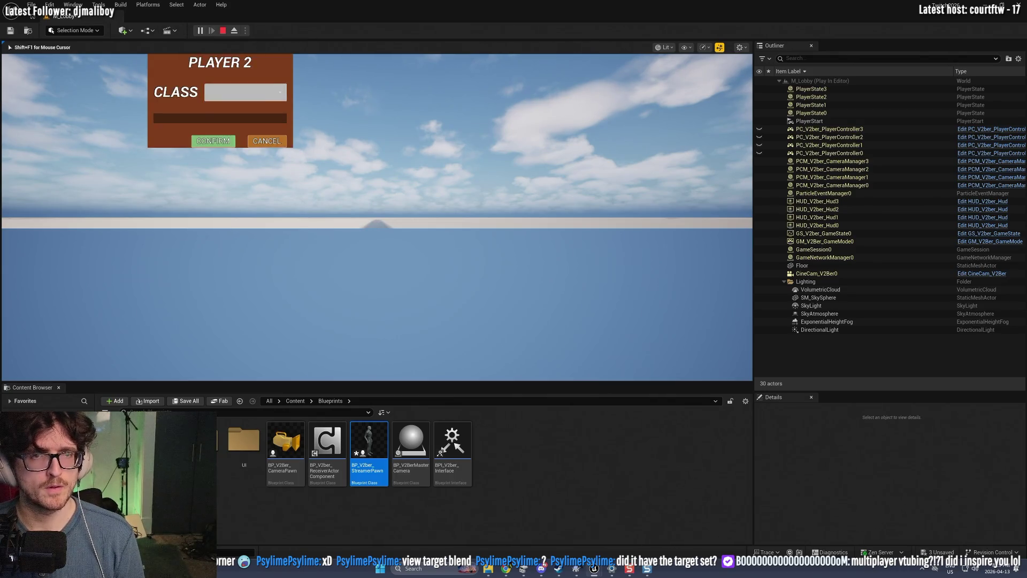
pyautogui.click(245, 92)
pyautogui.click(230, 111)
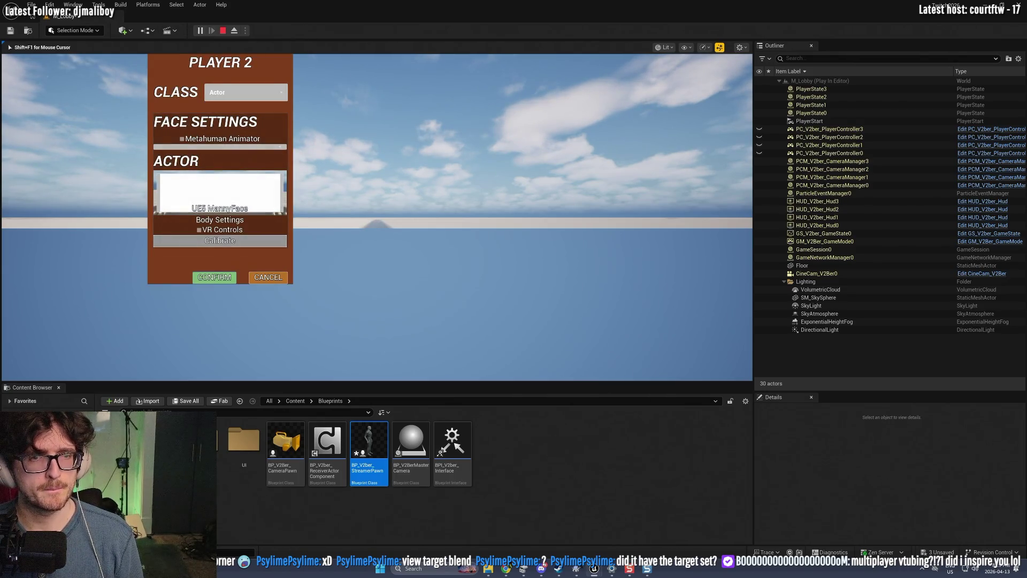
pyautogui.click(214, 277)
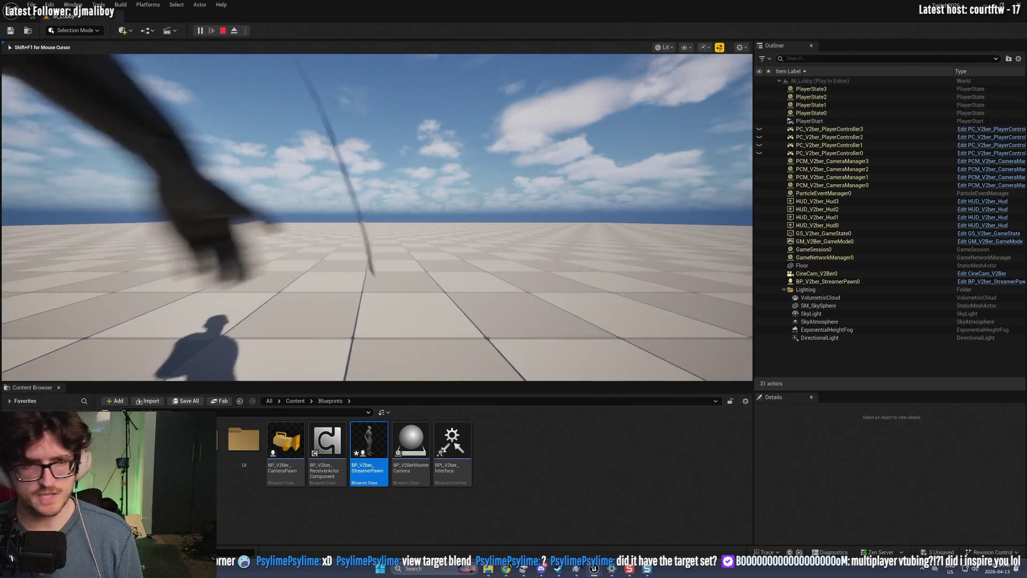
pyautogui.click(223, 31)
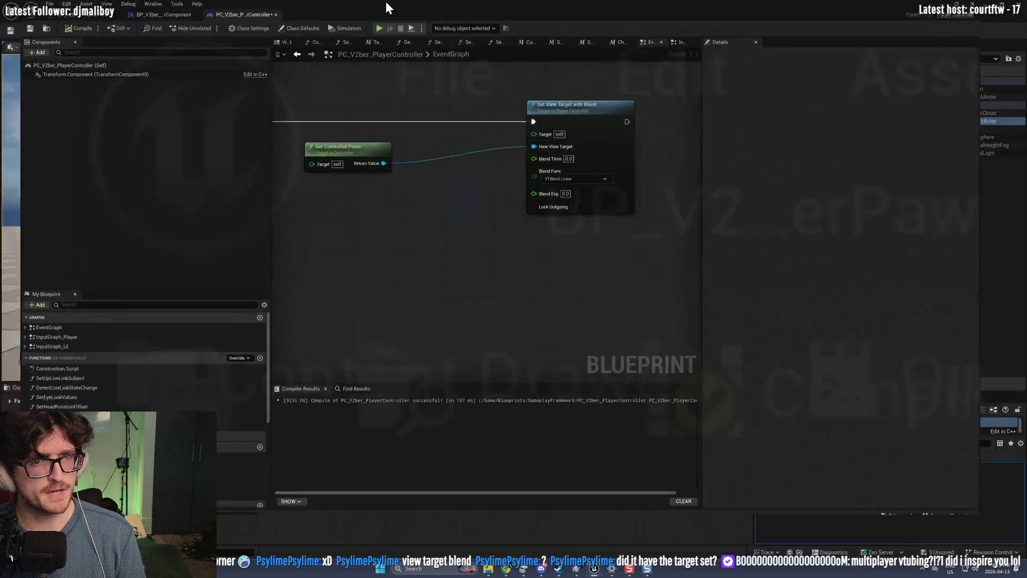
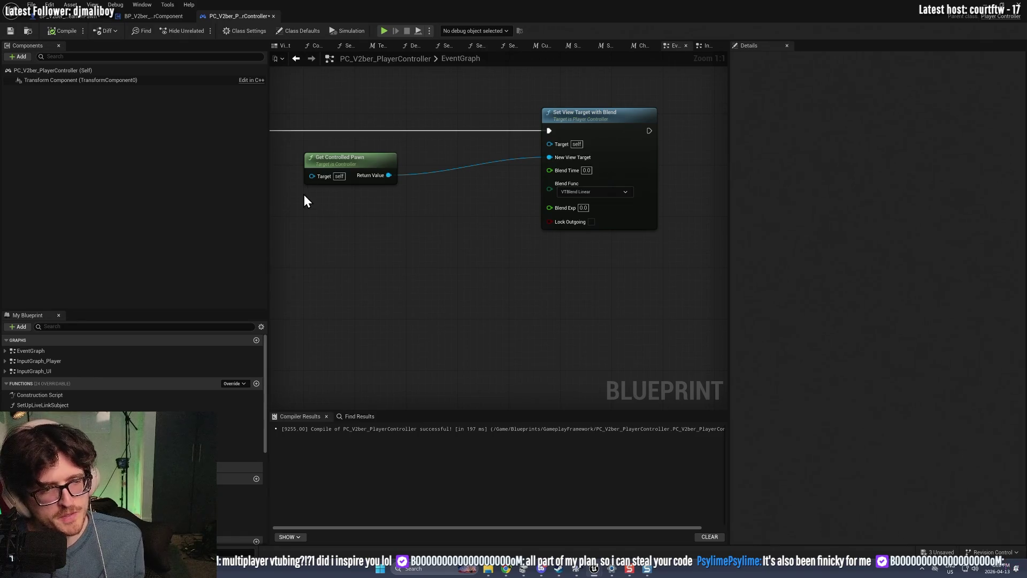
# Step: Shift the Set View Target with Blend node left, leave Blend Func unchanged, save, and reveal the level
pyautogui.scroll(-1, 610, 263)
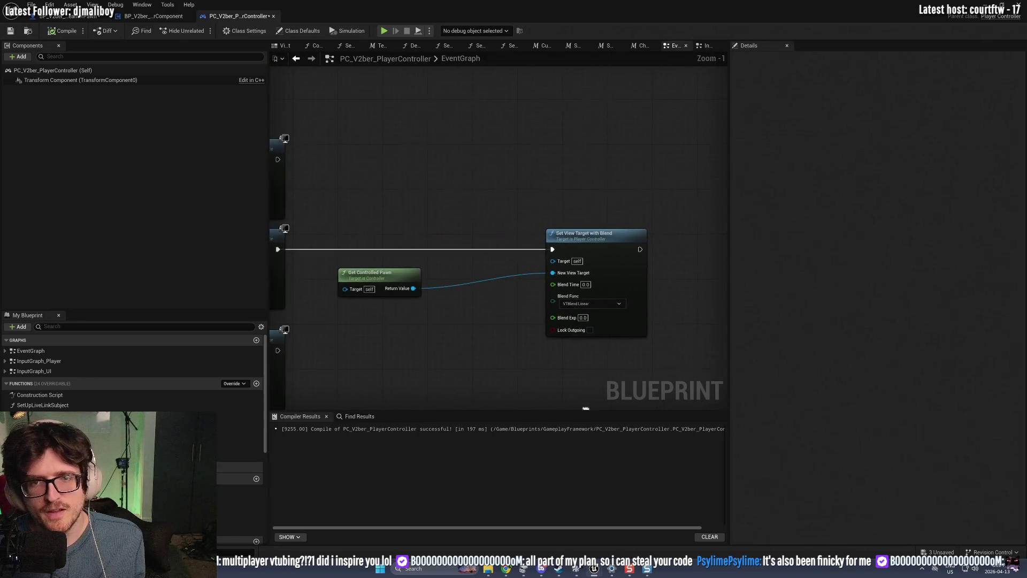
pyautogui.scroll(1, 580, 346)
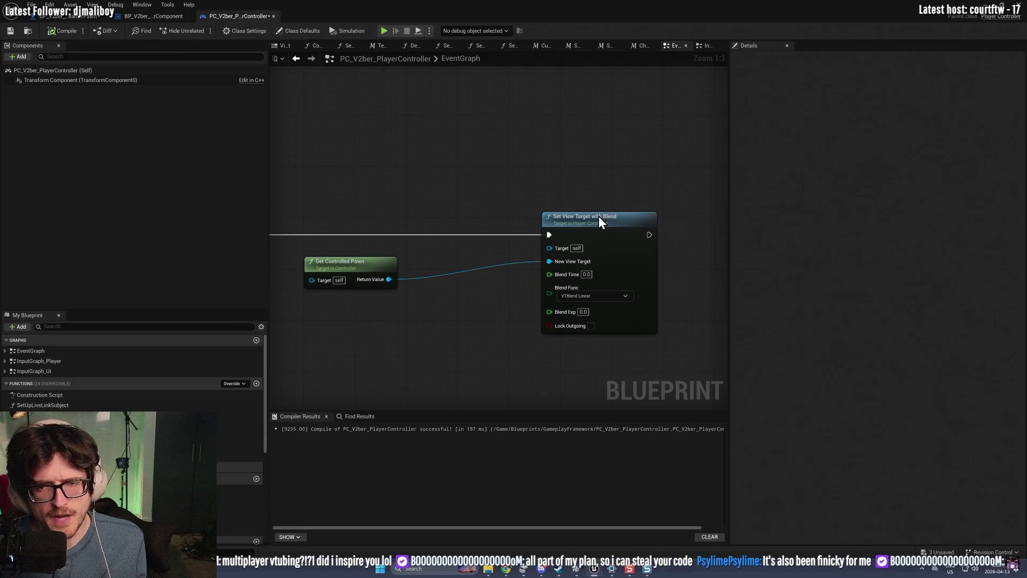
pyautogui.moveTo(600, 218)
pyautogui.mouseDown()
pyautogui.moveTo(508, 218)
pyautogui.moveTo(496, 229)
pyautogui.mouseUp()
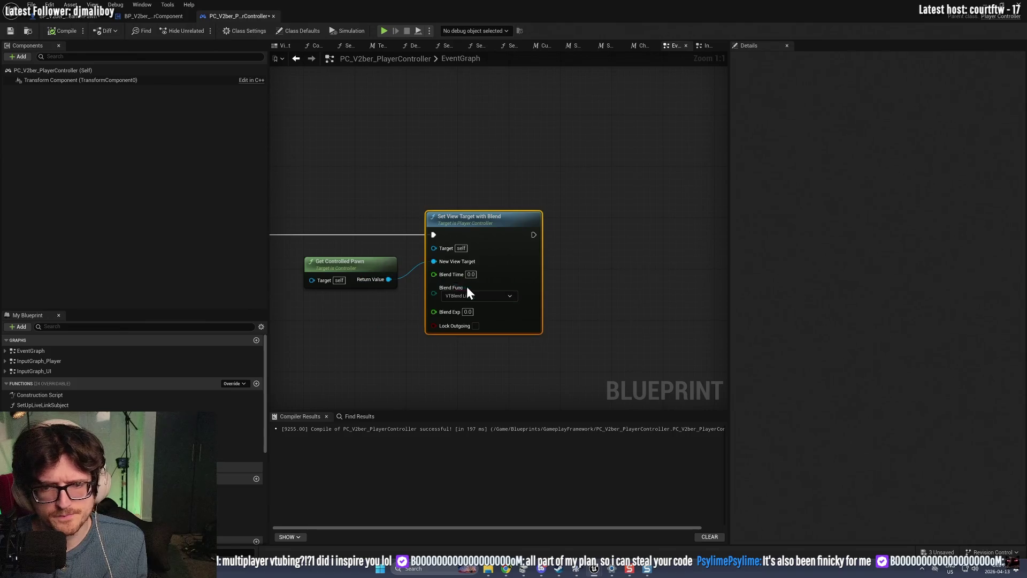
pyautogui.click(480, 296)
pyautogui.click(598, 297)
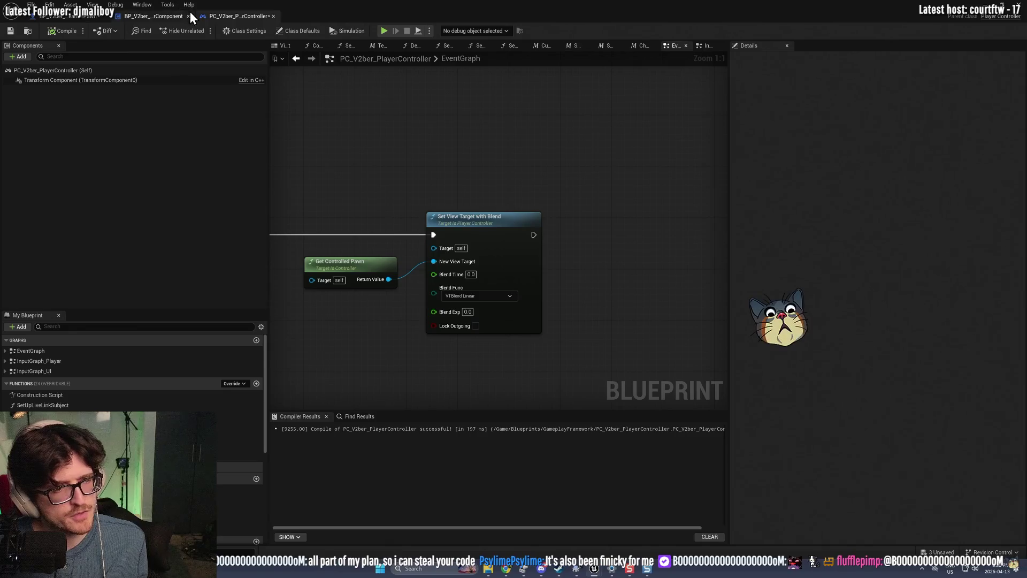
pyautogui.click(9, 31)
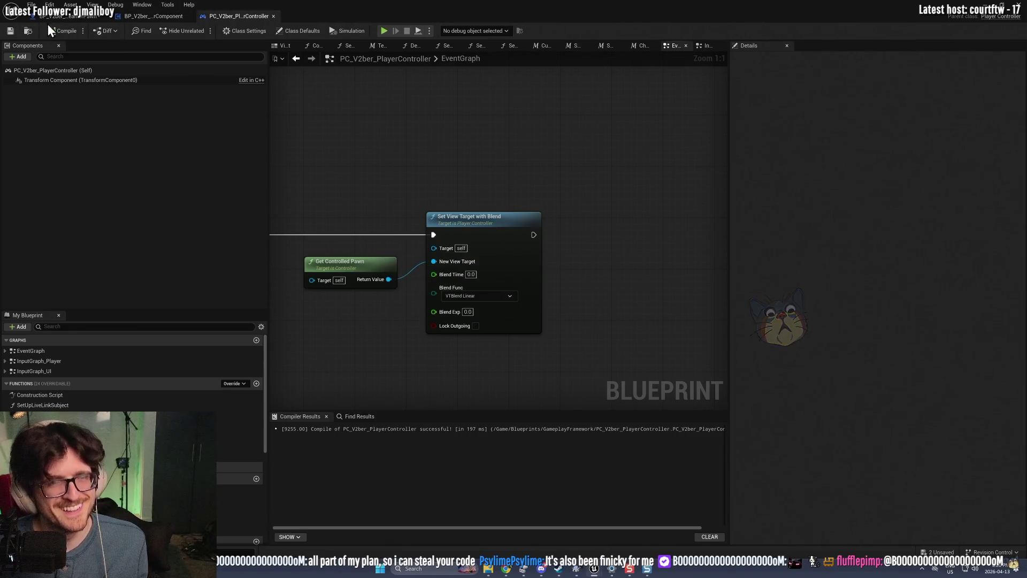
pyautogui.moveTo(361, 1)
pyautogui.mouseDown()
pyautogui.moveTo(312, 33)
pyautogui.moveTo(188, 45)
pyautogui.mouseUp()
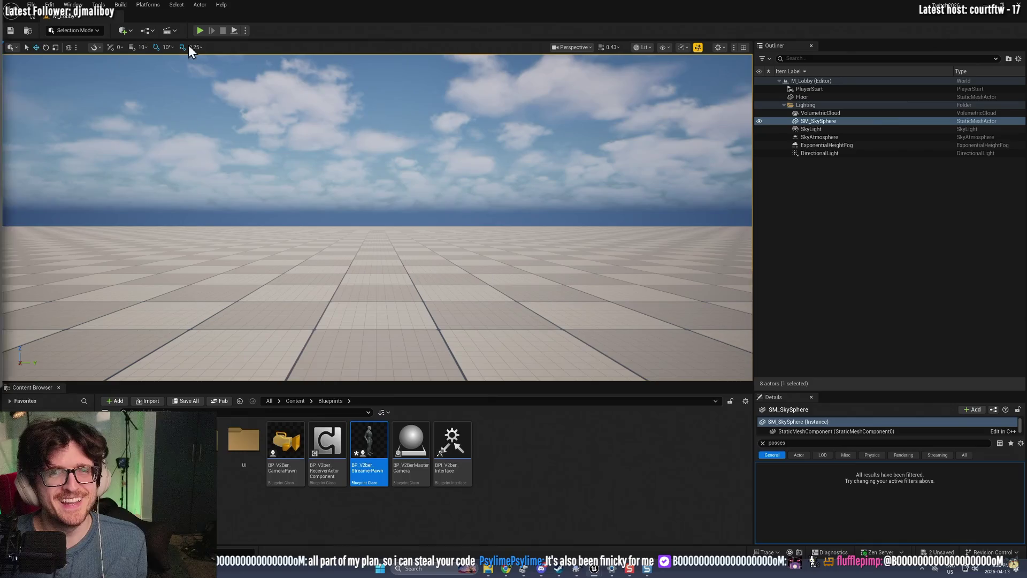
# Step: Start a play-in-editor test and spawn Player 2 with the Actor class
pyautogui.click(200, 31)
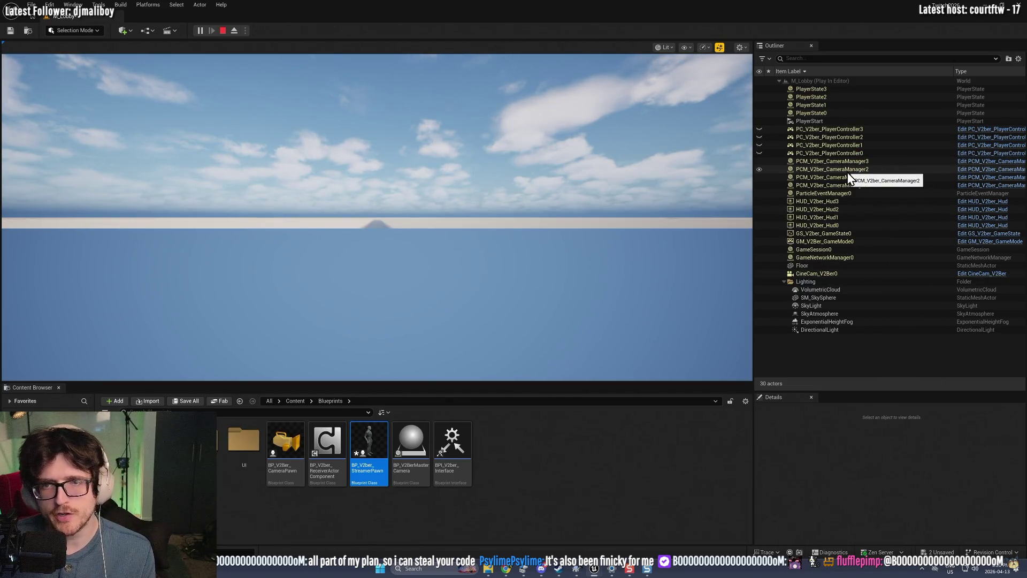
pyautogui.click(548, 221)
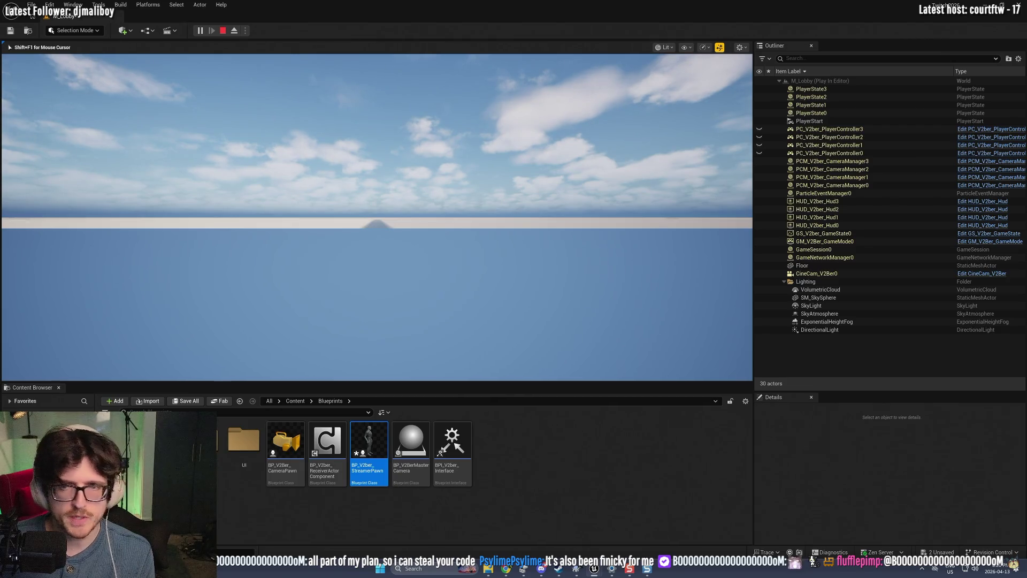
pyautogui.click(245, 92)
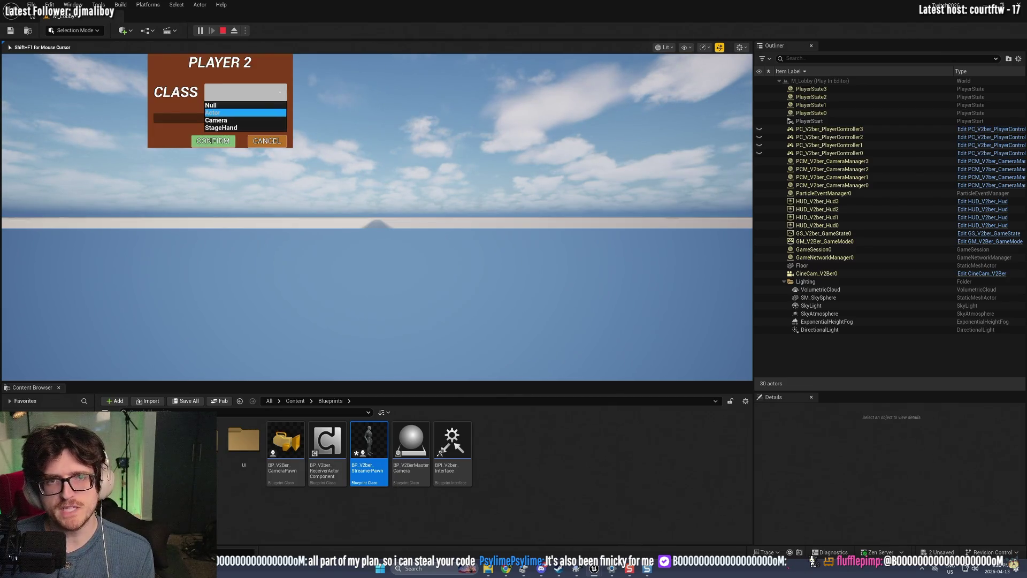
pyautogui.press('Return')
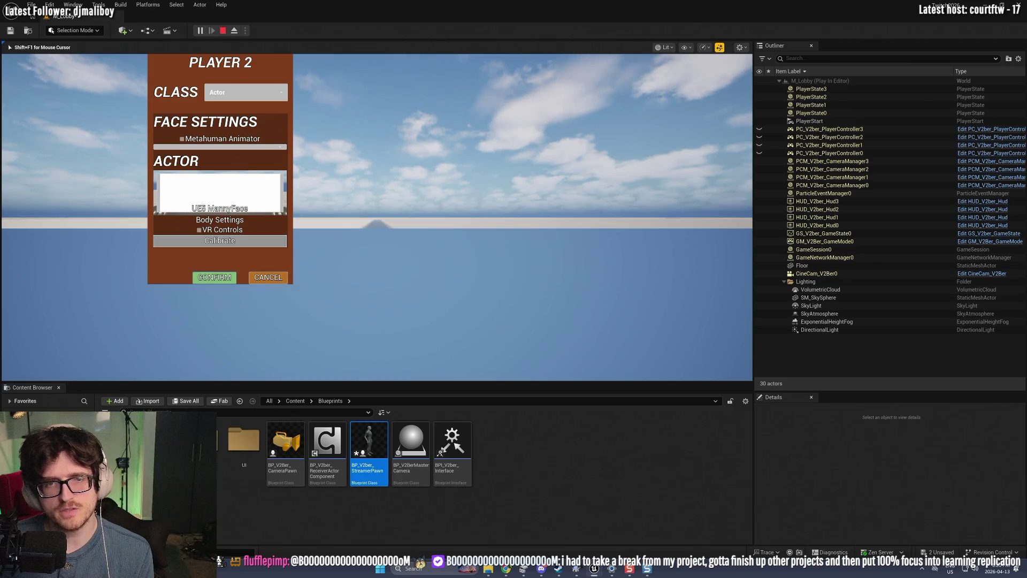
pyautogui.press('Return')
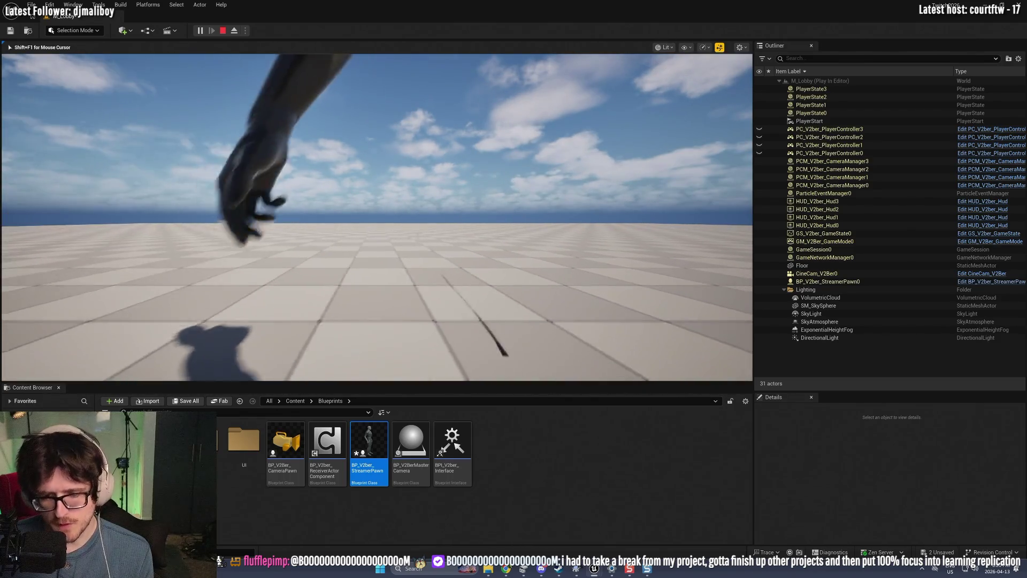
# Step: Eject with F8, select and focus the StreamerPawn mannequin, re-possess it, then stop the test
pyautogui.press('F8')
pyautogui.click(539, 219)
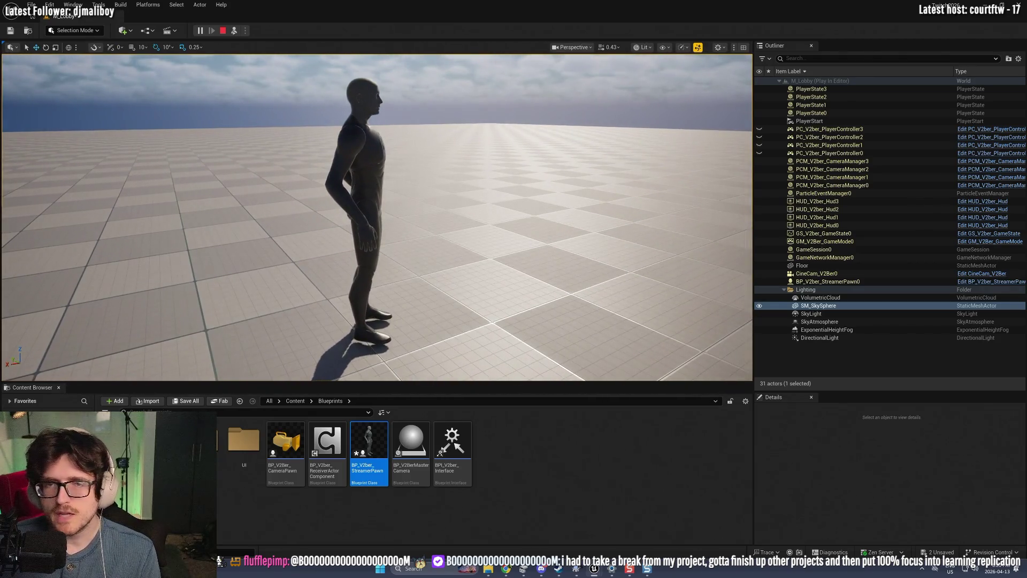
pyautogui.click(369, 214)
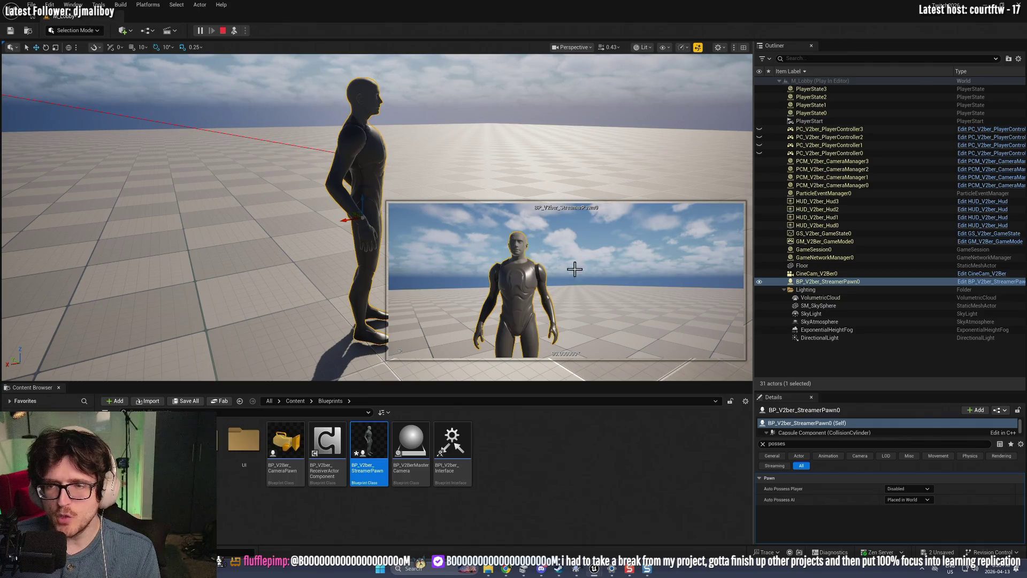
pyautogui.press('f')
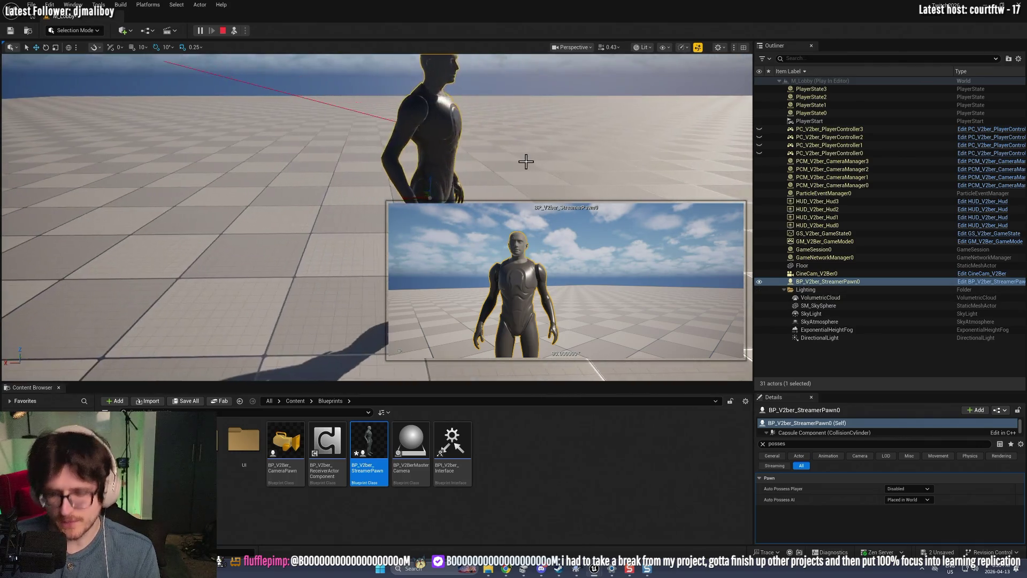
pyautogui.press('F8')
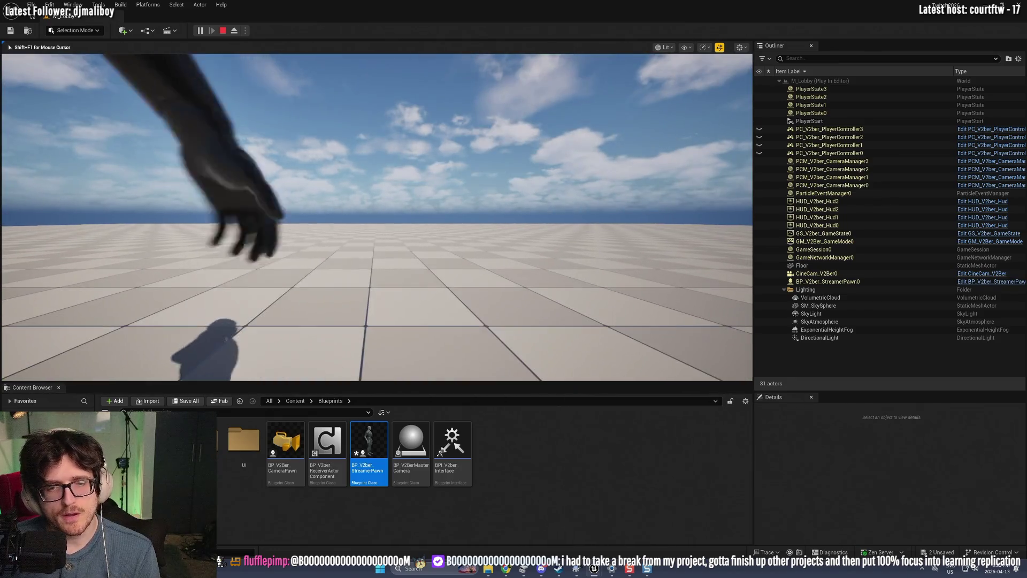
pyautogui.hotkey('shift', 'F1')
pyautogui.click(222, 32)
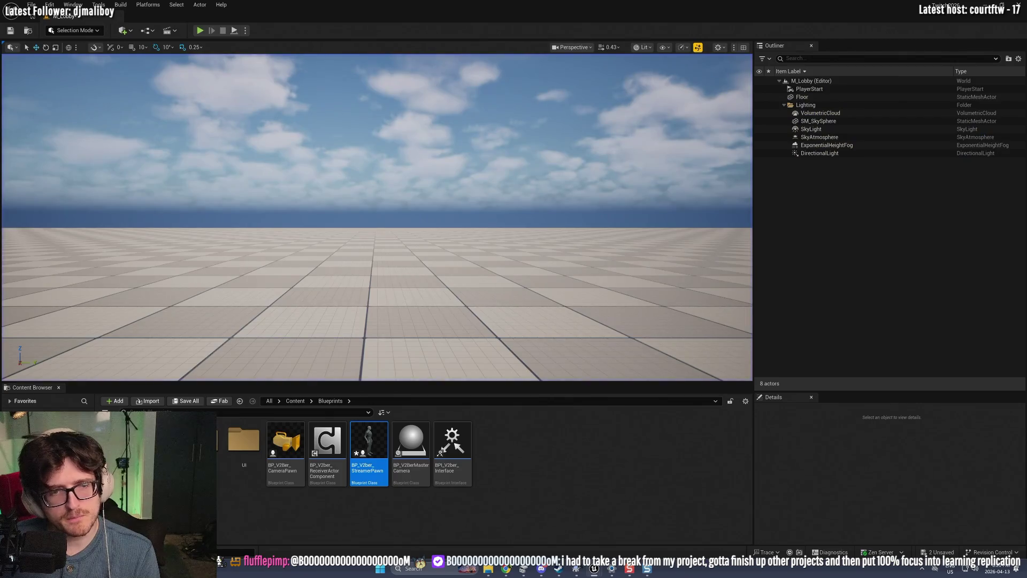
# Step: Open the PCM_V2ber_CameraManager blueprint from the GameplayFramework folder
pyautogui.doubleClick(202, 440)
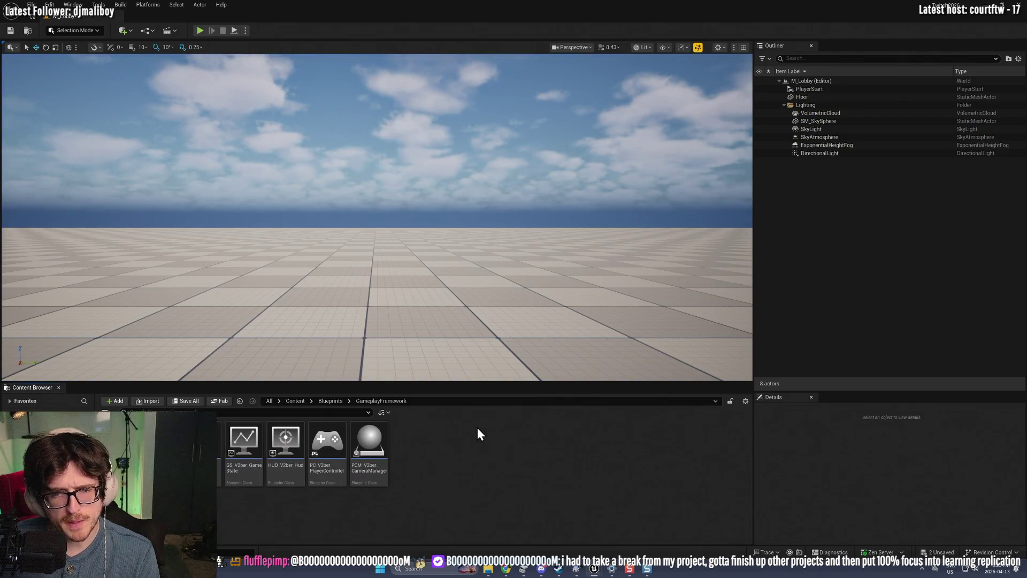
pyautogui.click(370, 444)
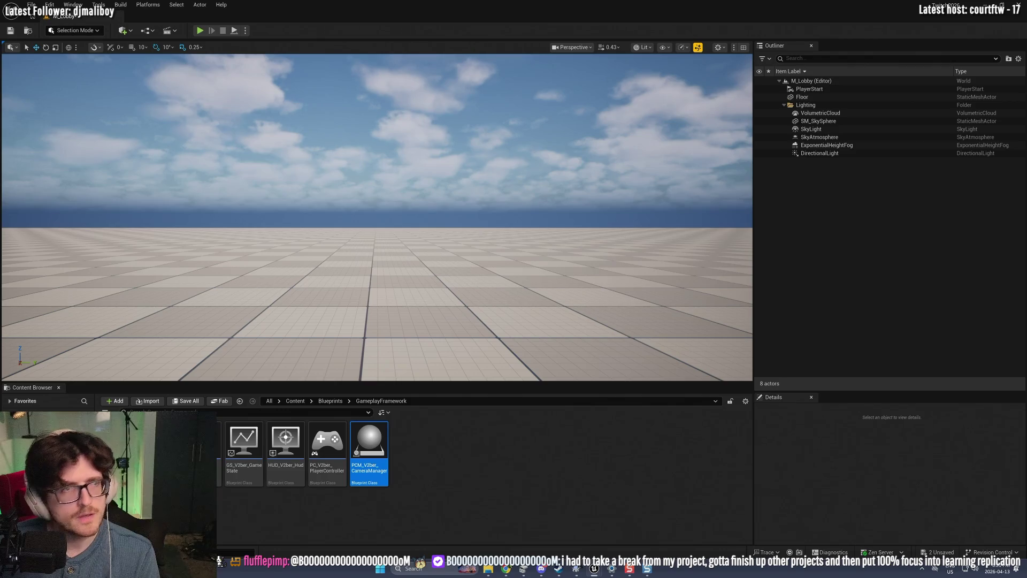
pyautogui.scroll(2, 550, 335)
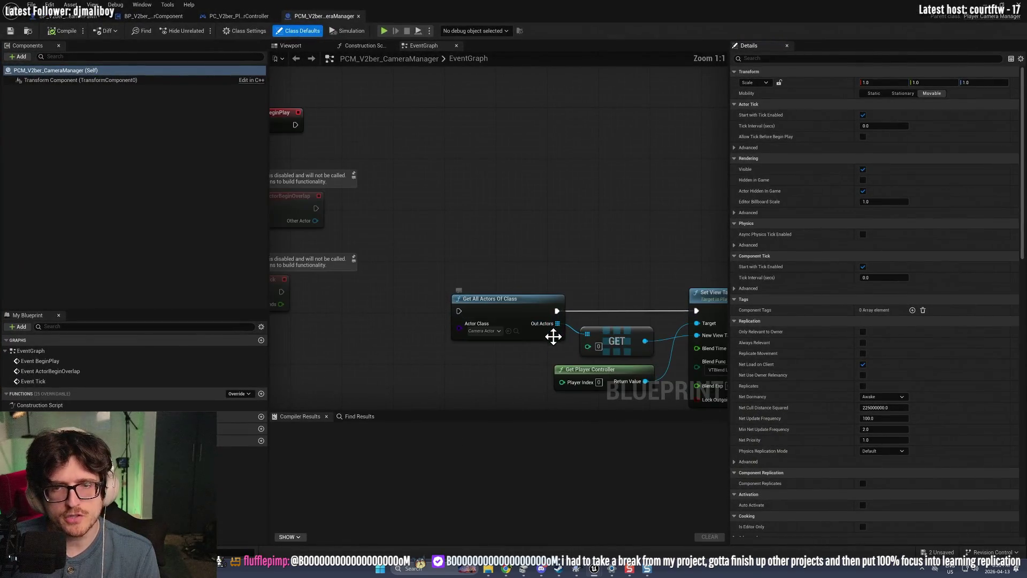
pyautogui.scroll(1, 561, 359)
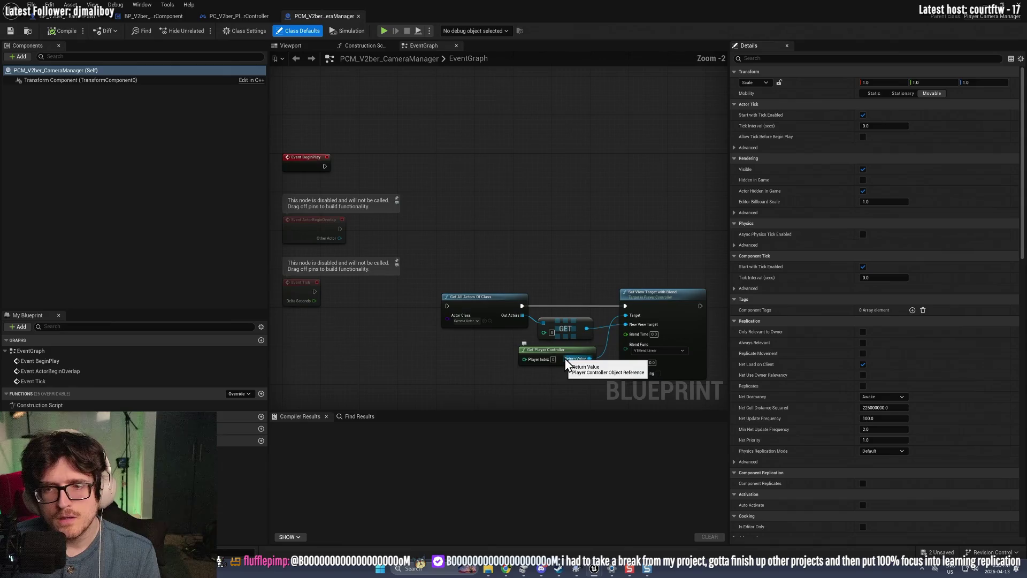
# Step: Delete the Get All Actors, GET, Get Player Controller and Set View Target with Blend nodes
pyautogui.moveTo(463, 364); pyautogui.dragTo(668, 256)
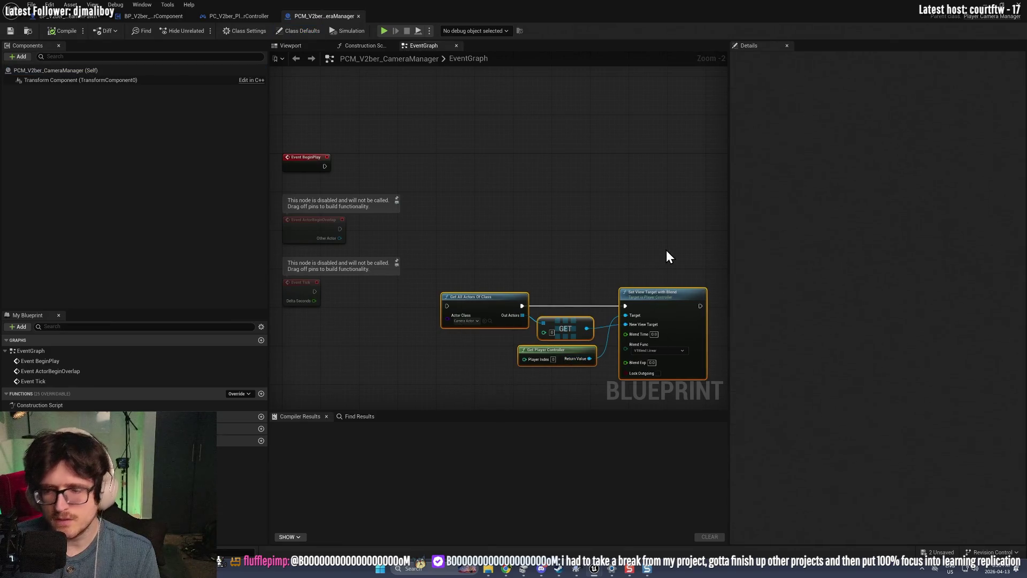
pyautogui.press('Delete')
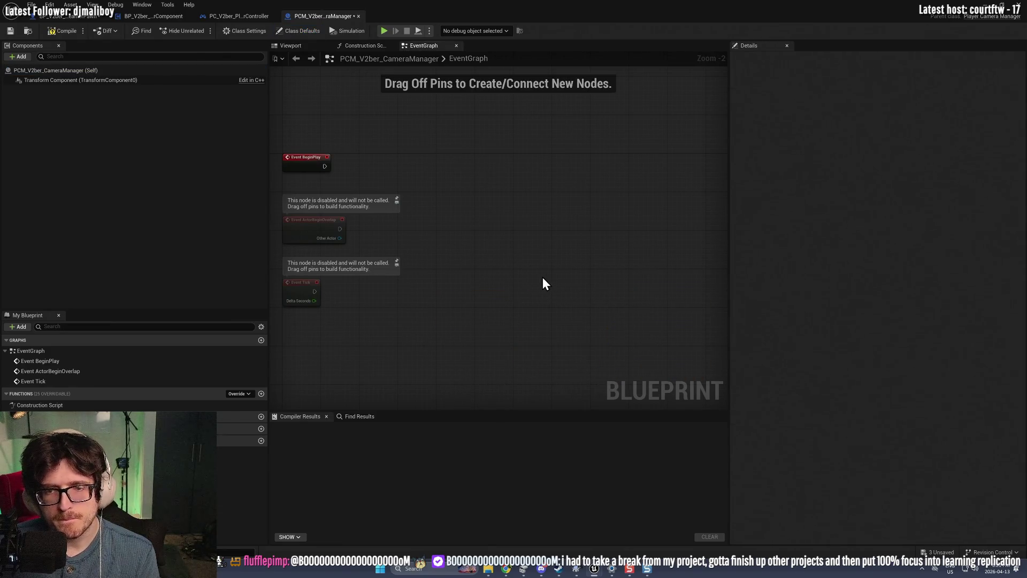
pyautogui.hotkey('ctrl', 'z')
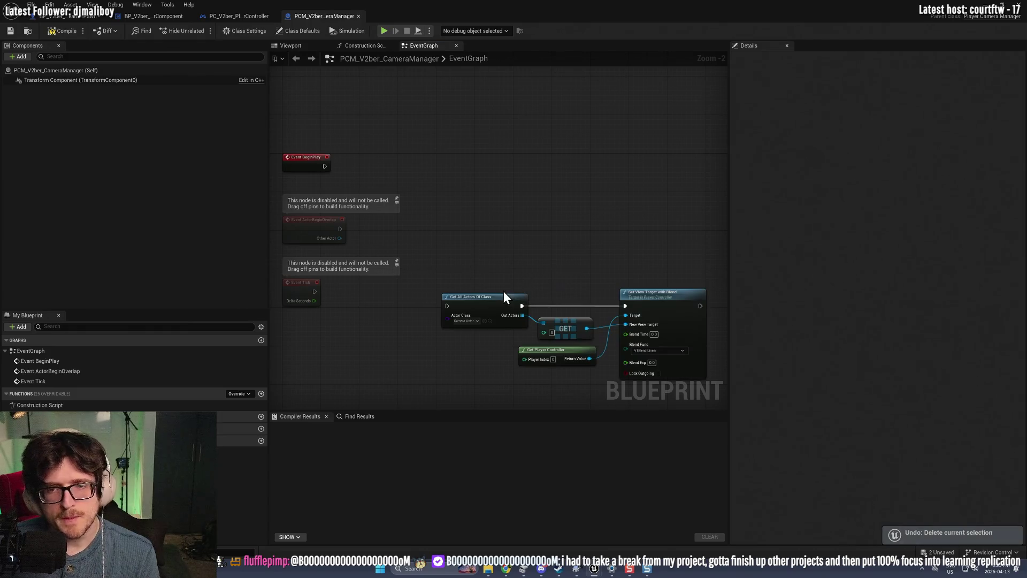
pyautogui.moveTo(503, 291)
pyautogui.mouseDown()
pyautogui.moveTo(470, 218)
pyautogui.moveTo(478, 300)
pyautogui.mouseUp()
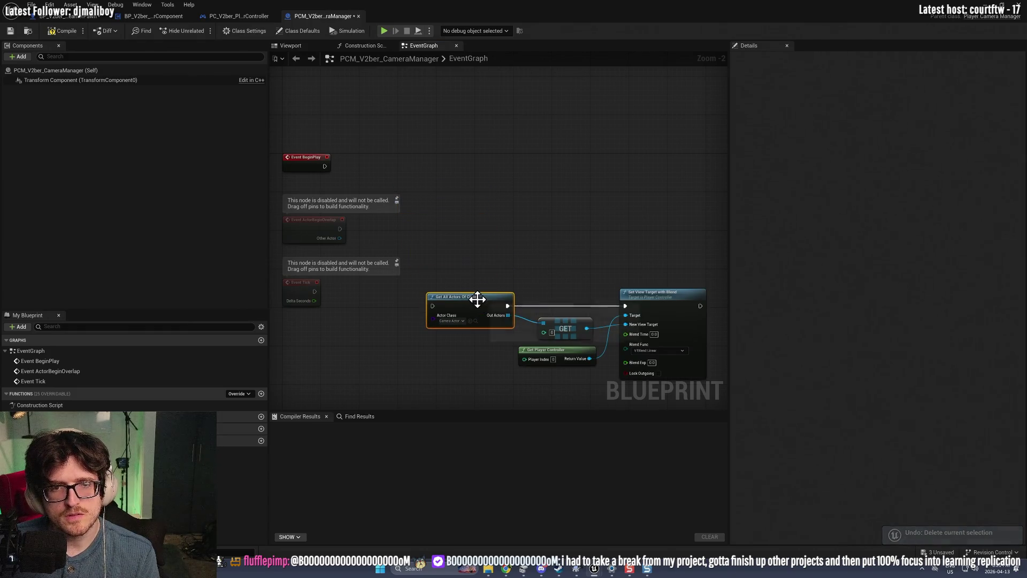
pyautogui.moveTo(389, 341); pyautogui.dragTo(295, 316)
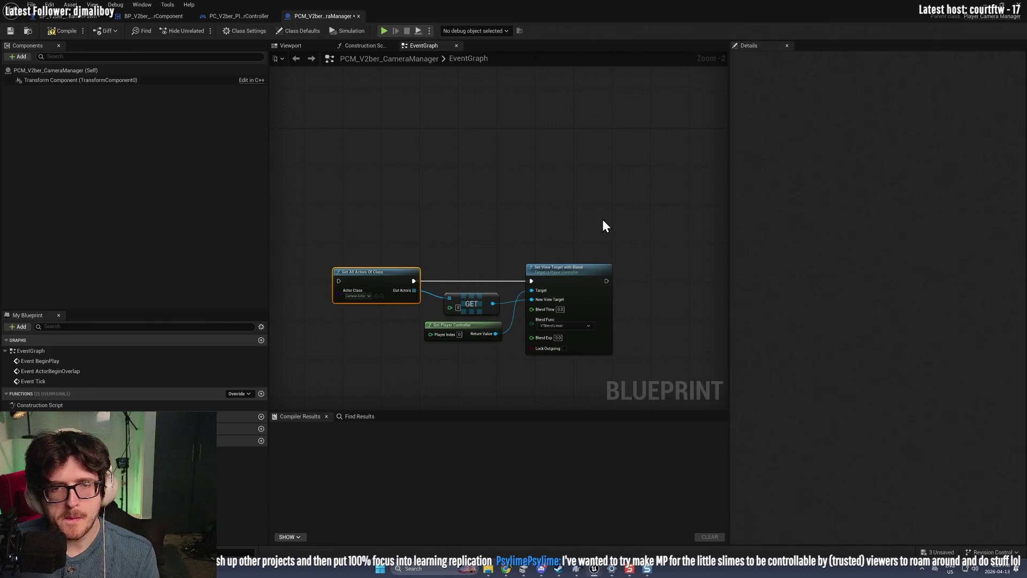
pyautogui.scroll(2, 383, 289)
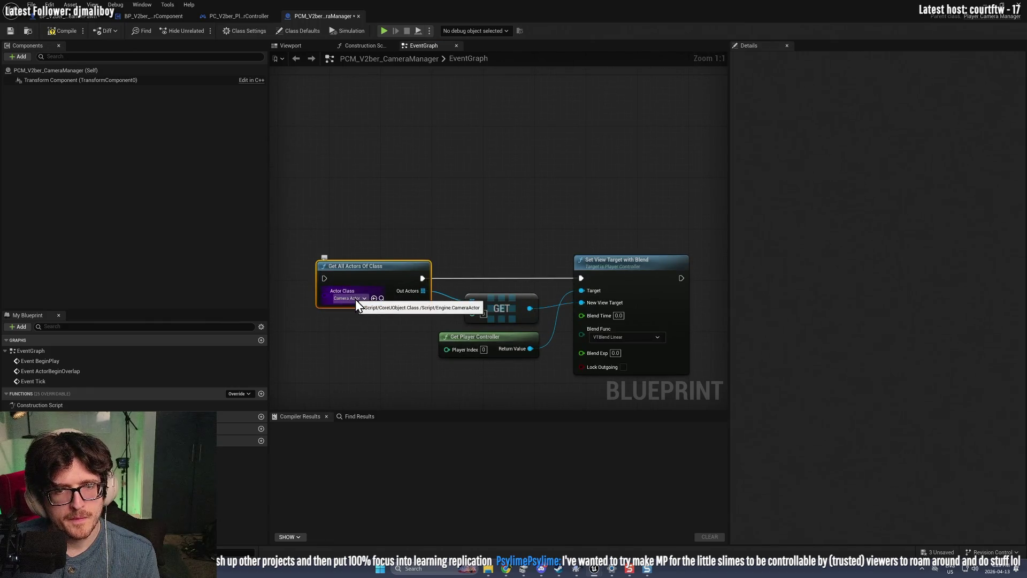
pyautogui.moveTo(335, 191)
pyautogui.mouseDown()
pyautogui.moveTo(584, 300)
pyautogui.moveTo(656, 377)
pyautogui.mouseUp()
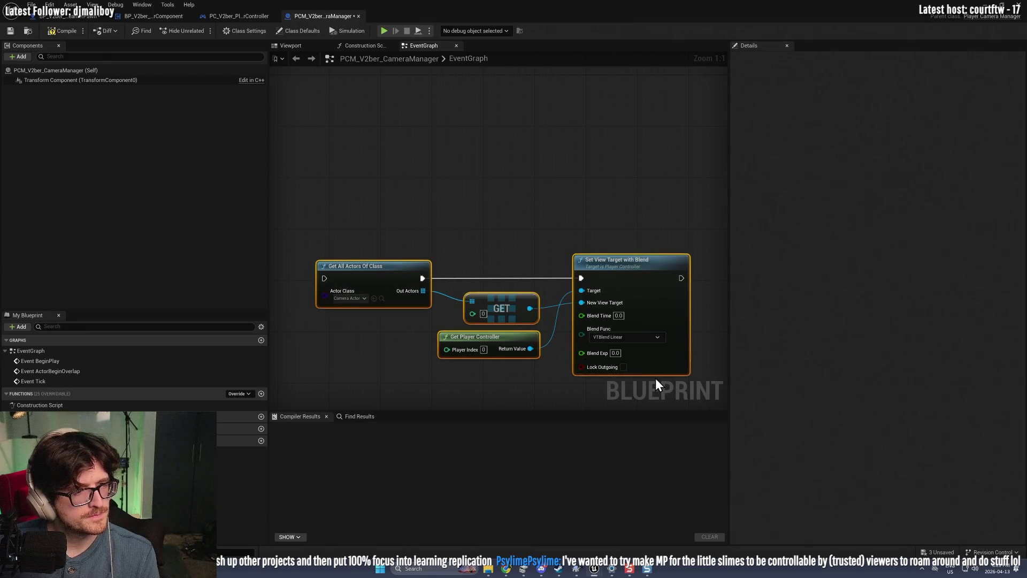
pyautogui.press('Delete')
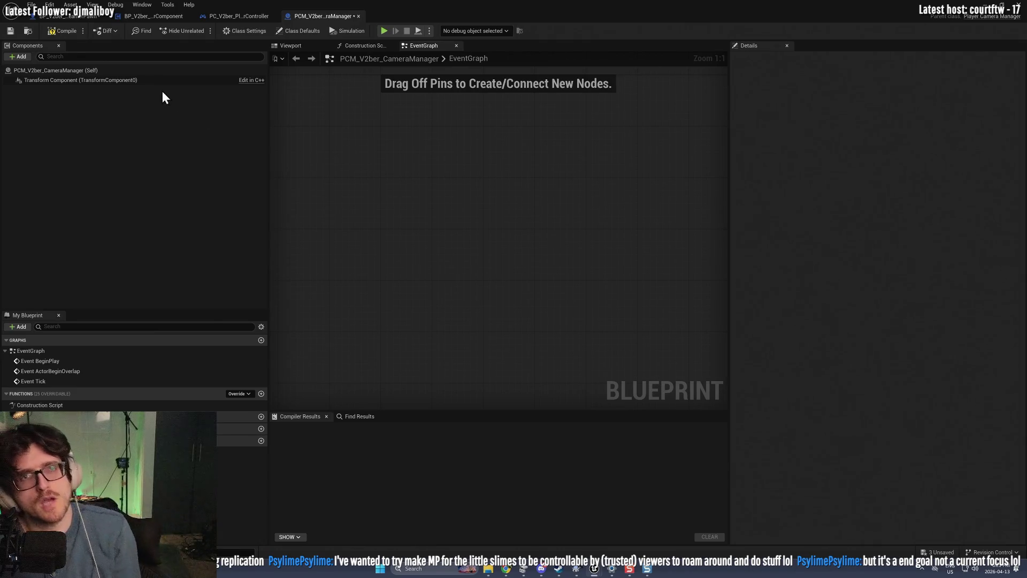
# Step: Compile and save the camera manager, then start a new play-in-editor test
pyautogui.click(61, 34)
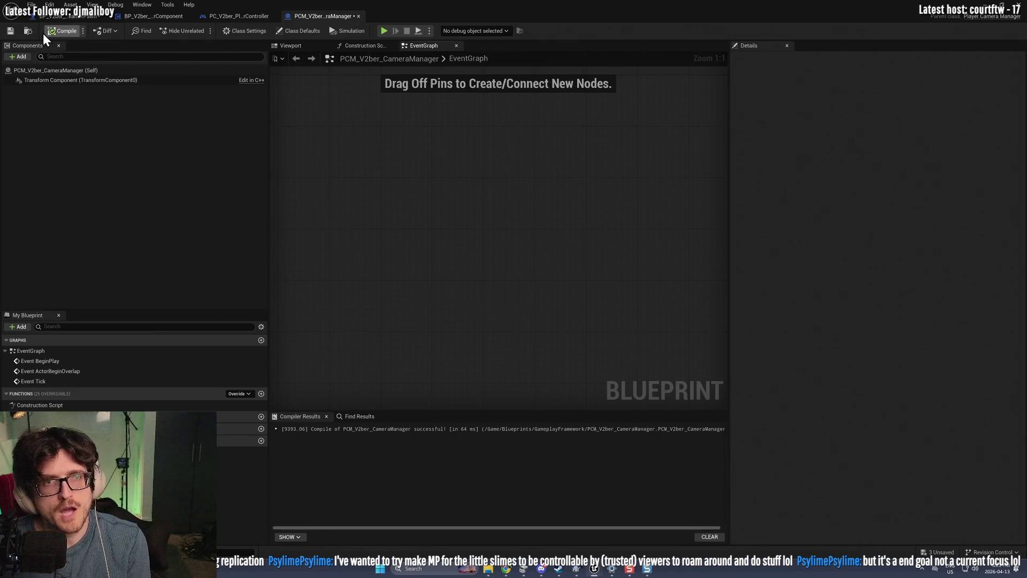
pyautogui.click(13, 32)
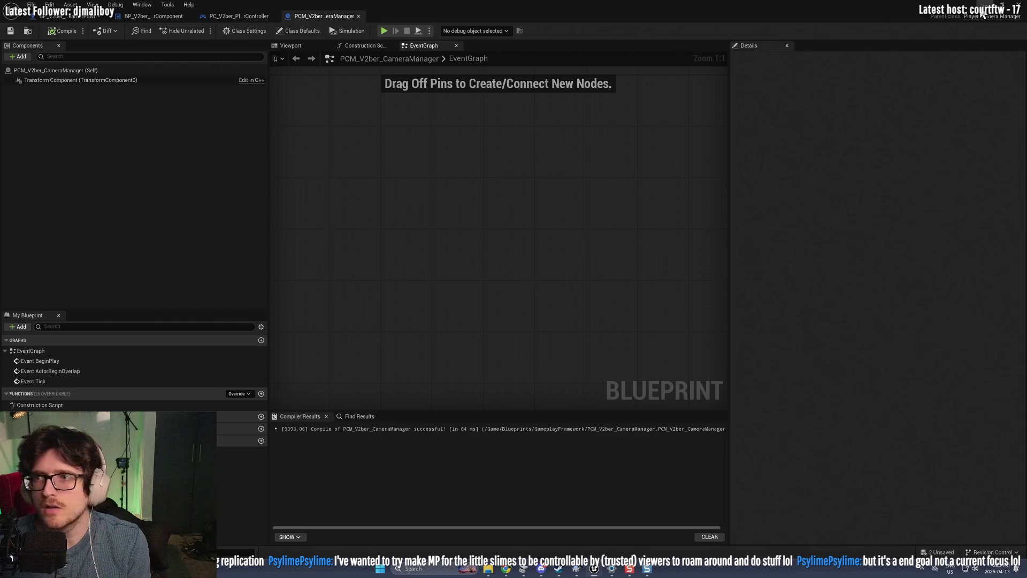
pyautogui.click(985, 5)
pyautogui.click(199, 31)
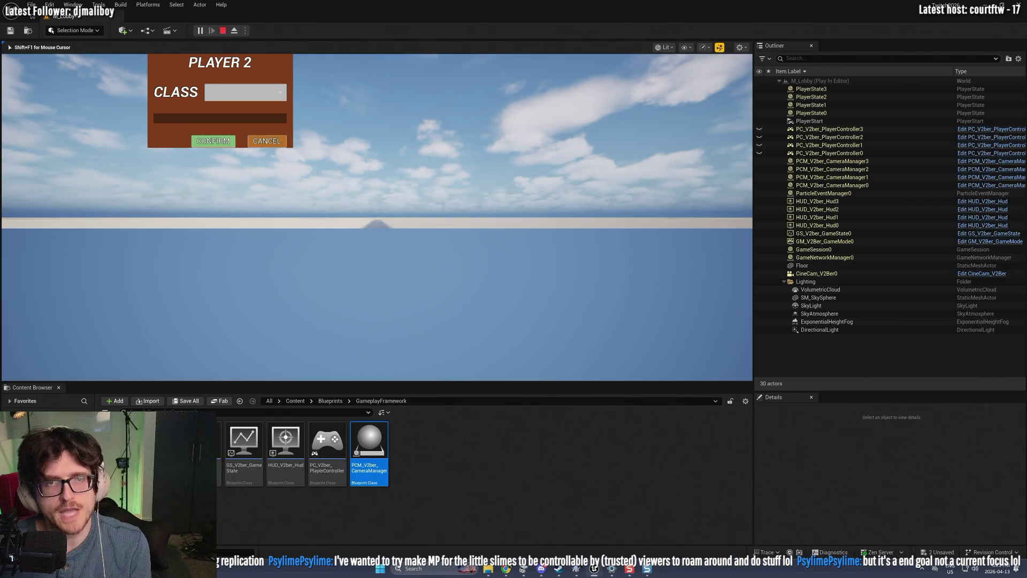
# Step: Spawn Player 2 as the Camera class, view the floor, then stop the test
pyautogui.click(246, 92)
pyautogui.click(245, 120)
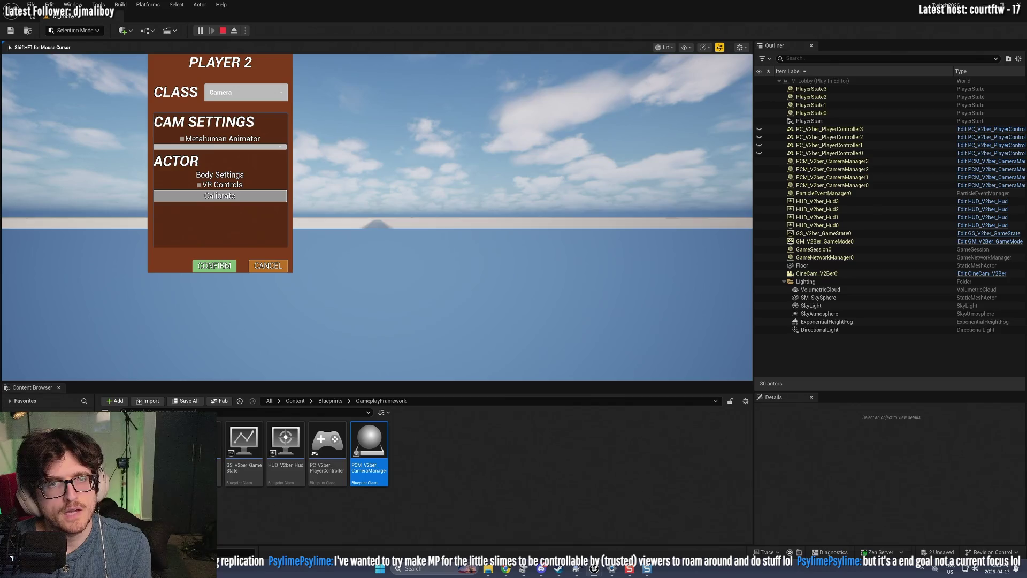
pyautogui.click(214, 266)
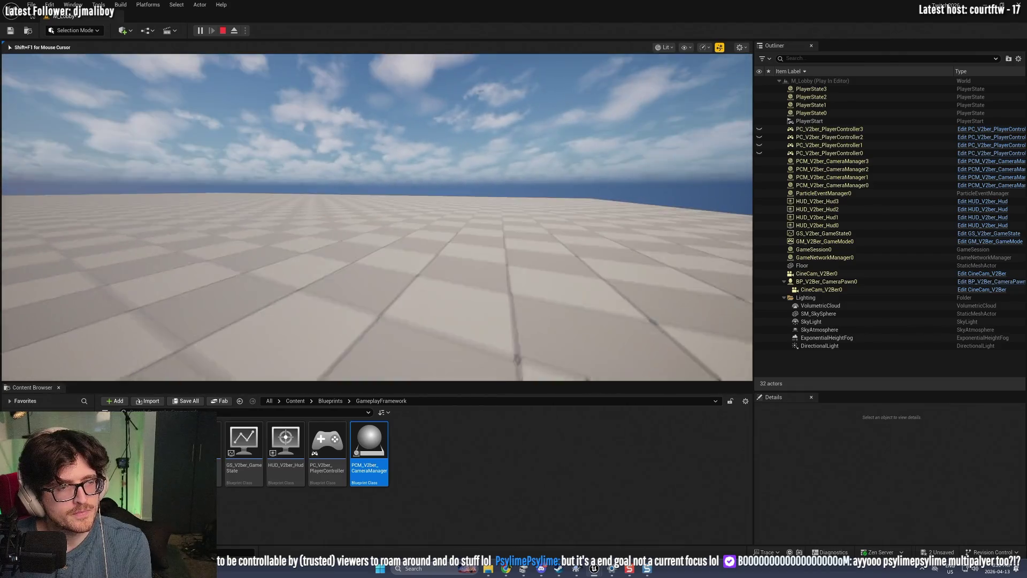
pyautogui.hotkey('shift', 'F1')
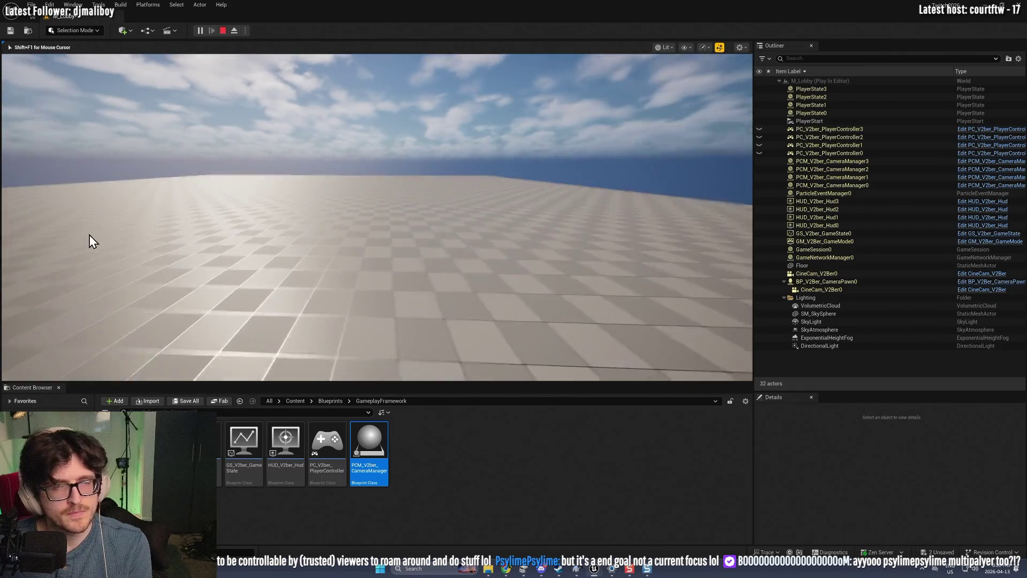
pyautogui.click(223, 31)
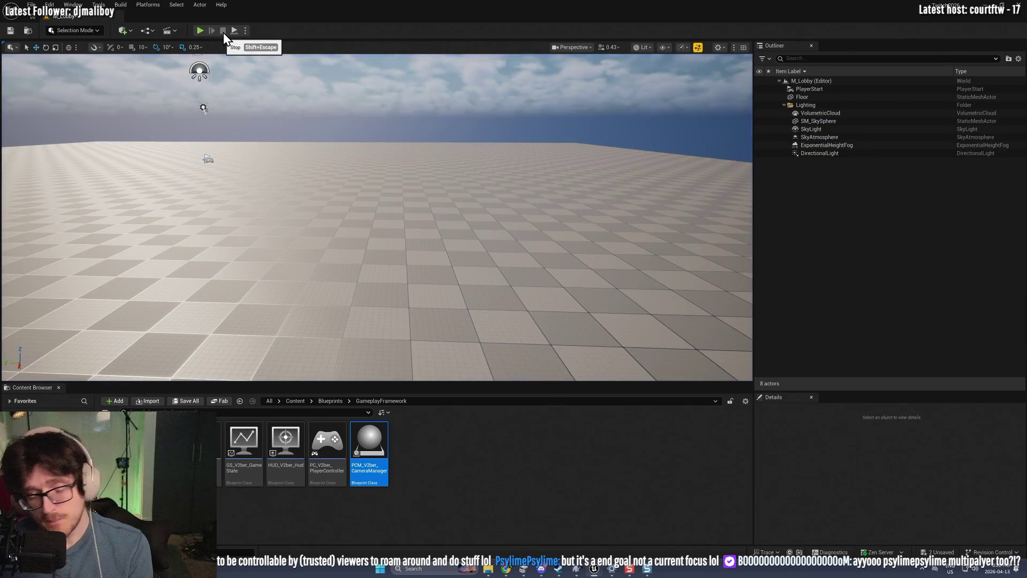
# Step: Run a multiplayer test showing the player class menus, stop it, and open the Blueprints folder
pyautogui.moveTo(254, 317)
pyautogui.mouseDown()
pyautogui.moveTo(225, 305)
pyautogui.moveTo(214, 256)
pyautogui.mouseUp()
pyautogui.moveTo(293, 253)
pyautogui.mouseDown()
pyautogui.moveTo(293, 278)
pyautogui.moveTo(293, 253)
pyautogui.mouseUp()
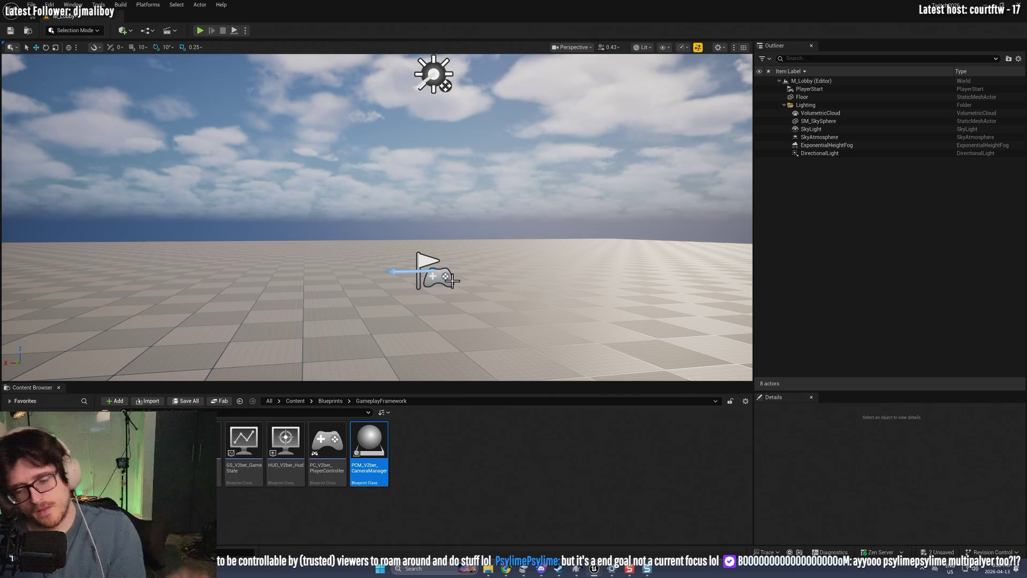
pyautogui.click(200, 31)
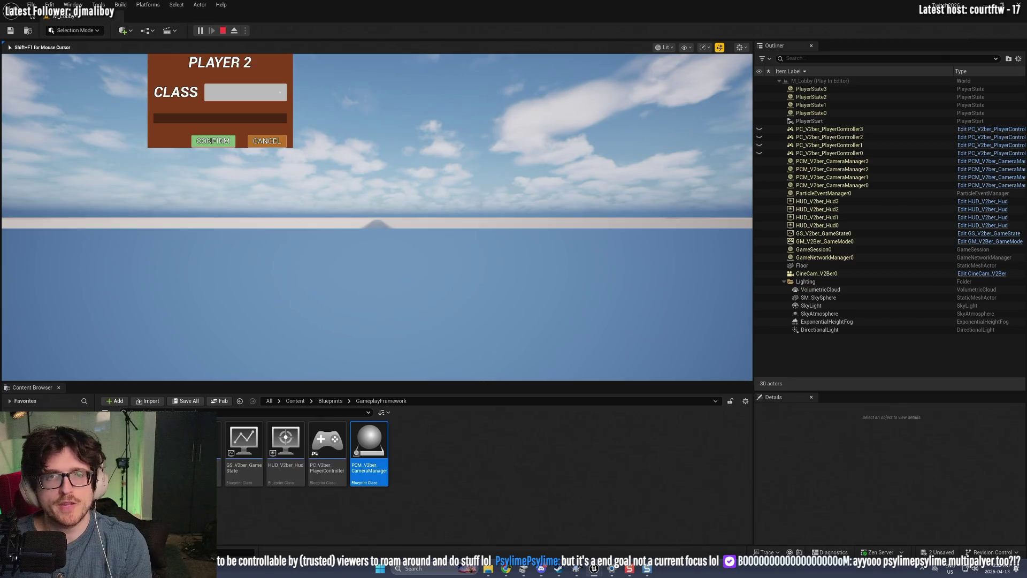
pyautogui.hotkey('shift', 'F1')
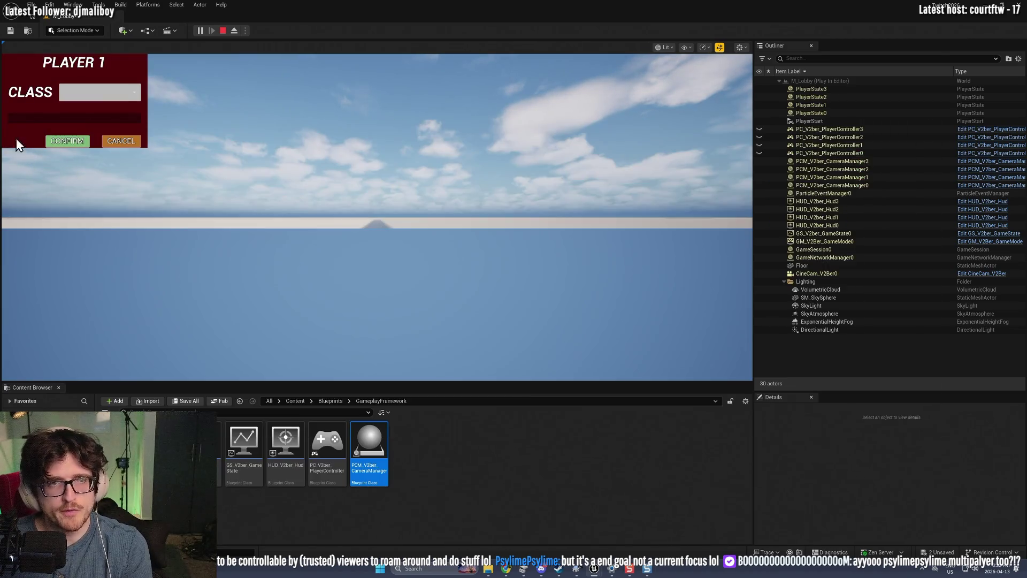
pyautogui.click(126, 91)
pyautogui.hotkey('shift', 'F1')
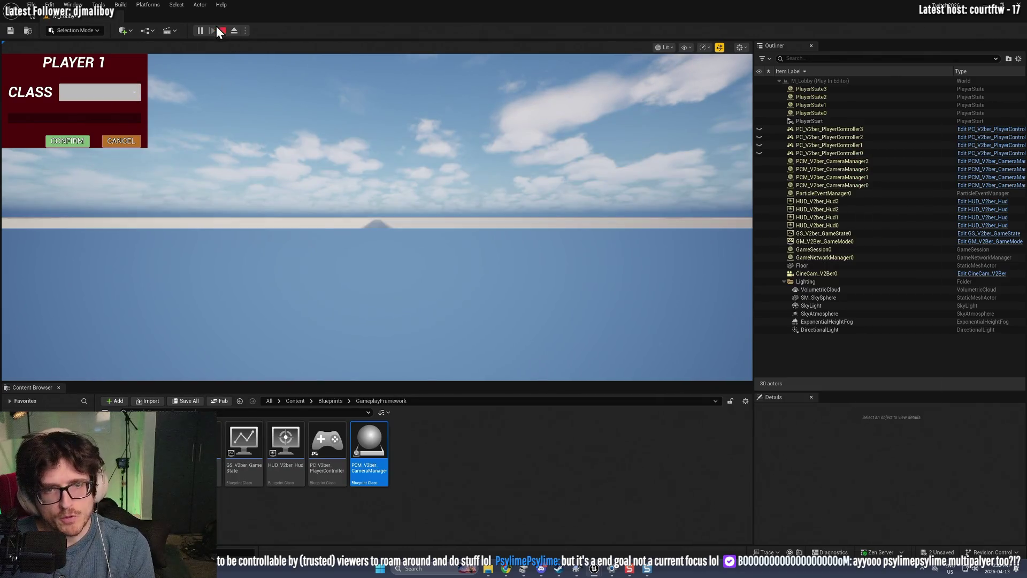
pyautogui.click(223, 31)
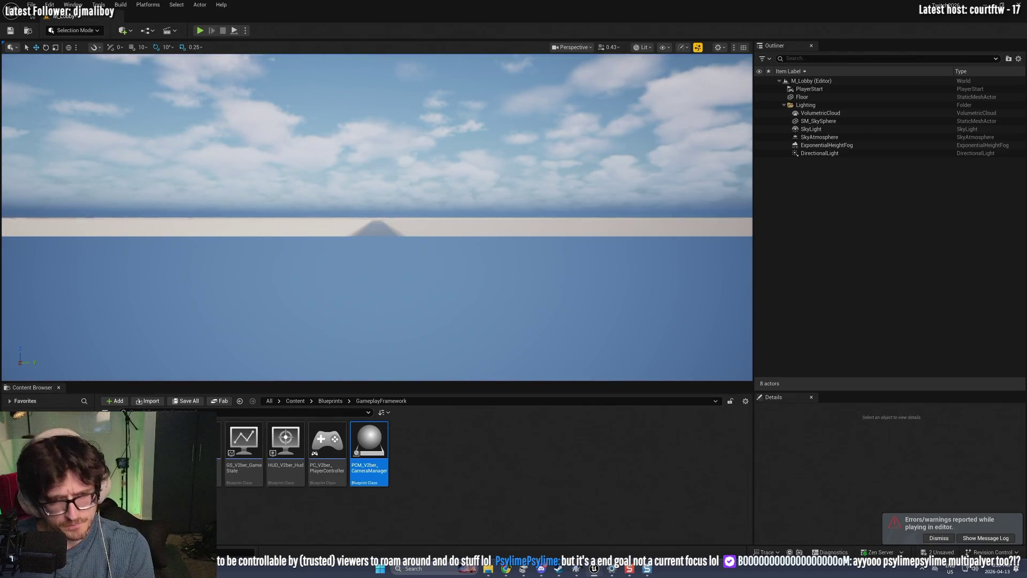
pyautogui.click(330, 401)
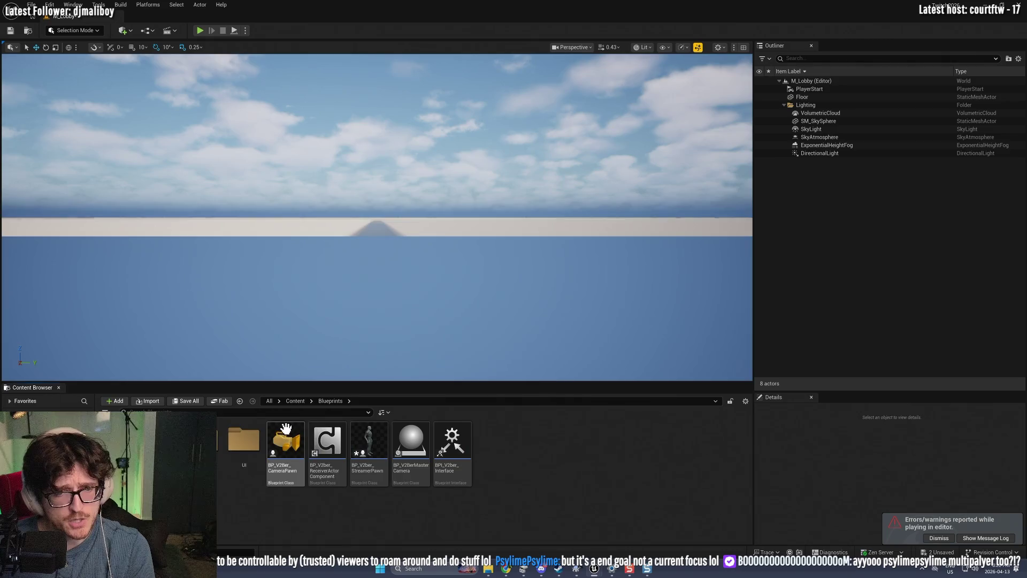
# Step: Delete the four view-target nodes from BP_V2ber_StreamerPawn's Event Graph
pyautogui.doubleClick(370, 444)
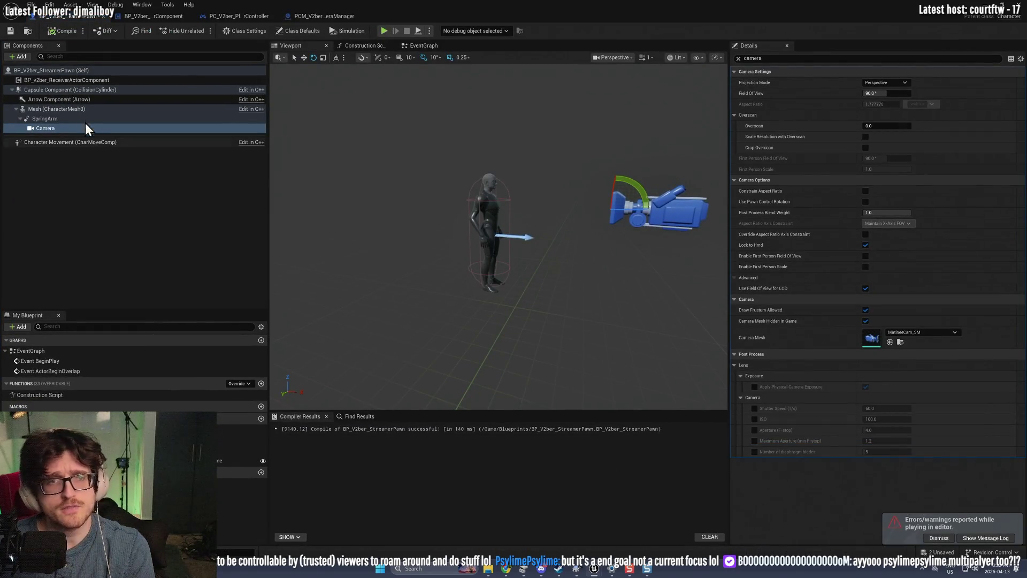
pyautogui.click(423, 47)
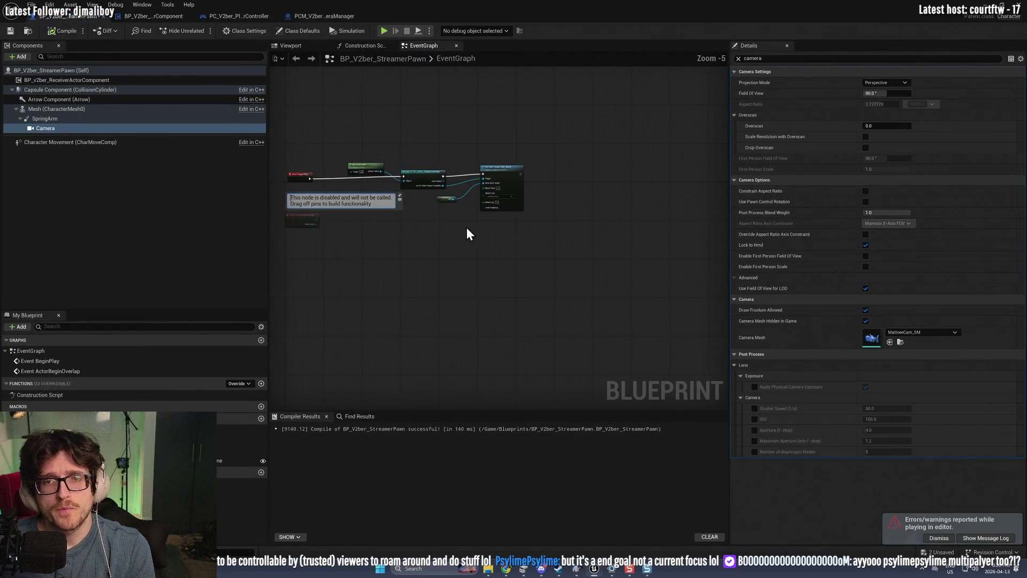
pyautogui.scroll(3, 381, 146)
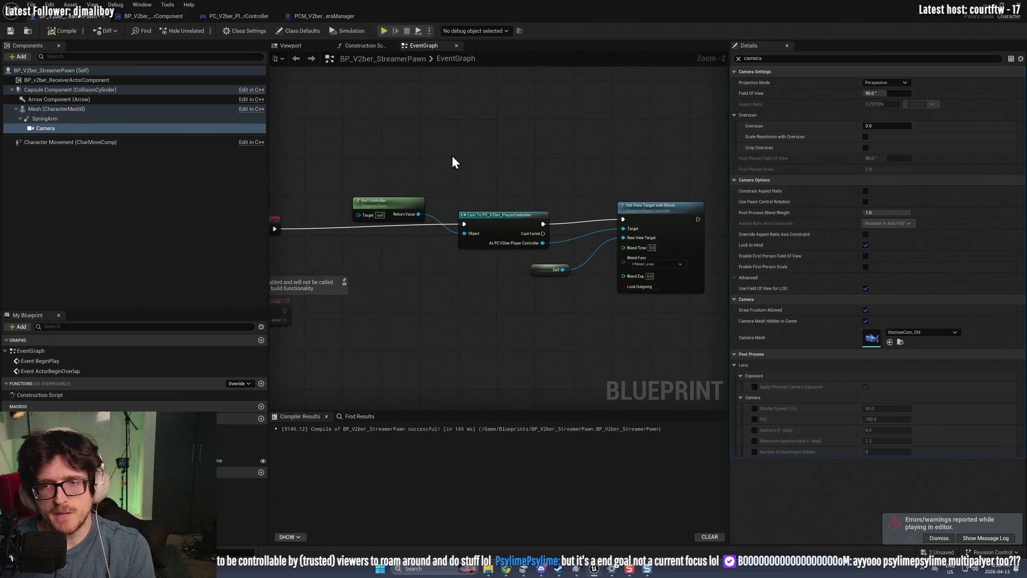
pyautogui.moveTo(380, 145)
pyautogui.mouseDown()
pyautogui.moveTo(625, 305)
pyautogui.moveTo(650, 308)
pyautogui.mouseUp()
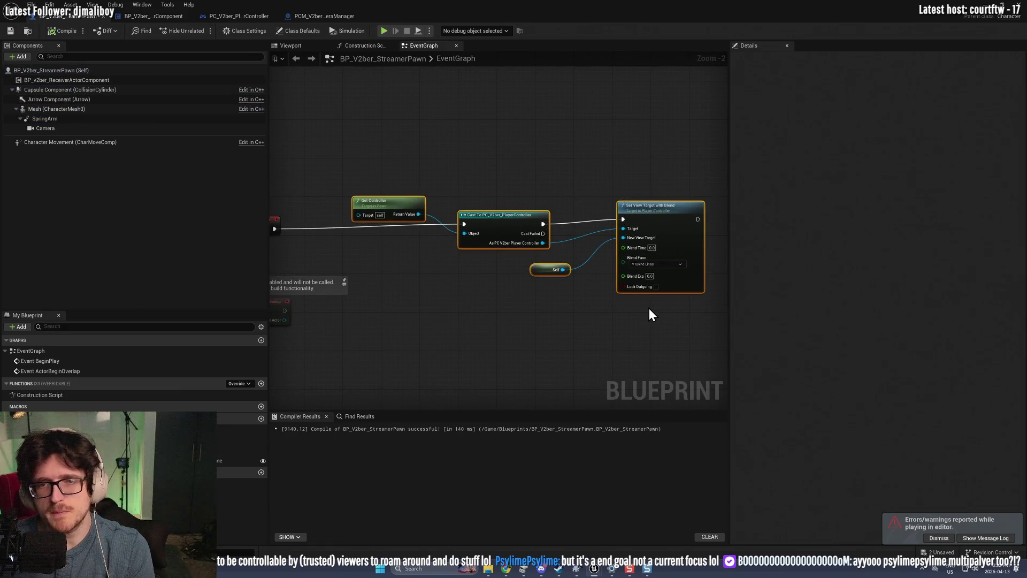
pyautogui.press('Delete')
# Step: Compile and save BP_V2ber_StreamerPawn, then close its editor
pyautogui.click(47, 35)
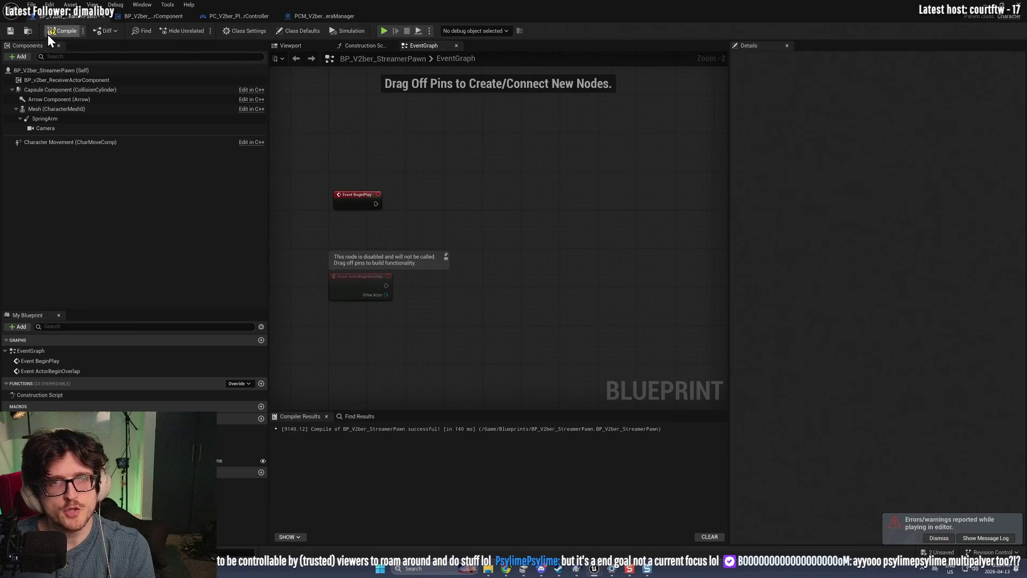
pyautogui.click(11, 31)
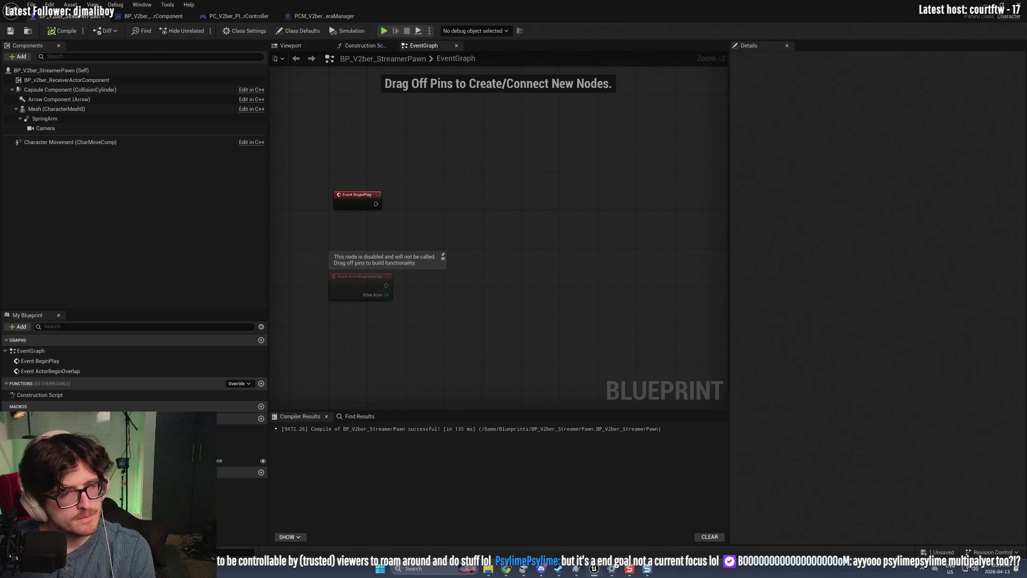
pyautogui.click(1018, 5)
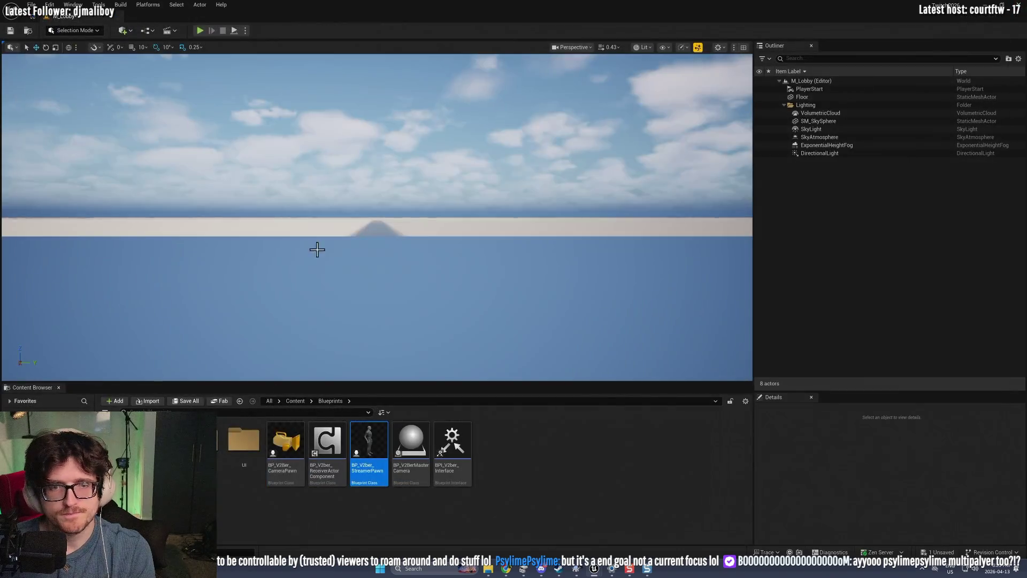
# Step: Open the BP_v2ber_ReceiverActorComponent blueprint from within BP_V2ber_StreamerPawn
pyautogui.doubleClick(369, 444)
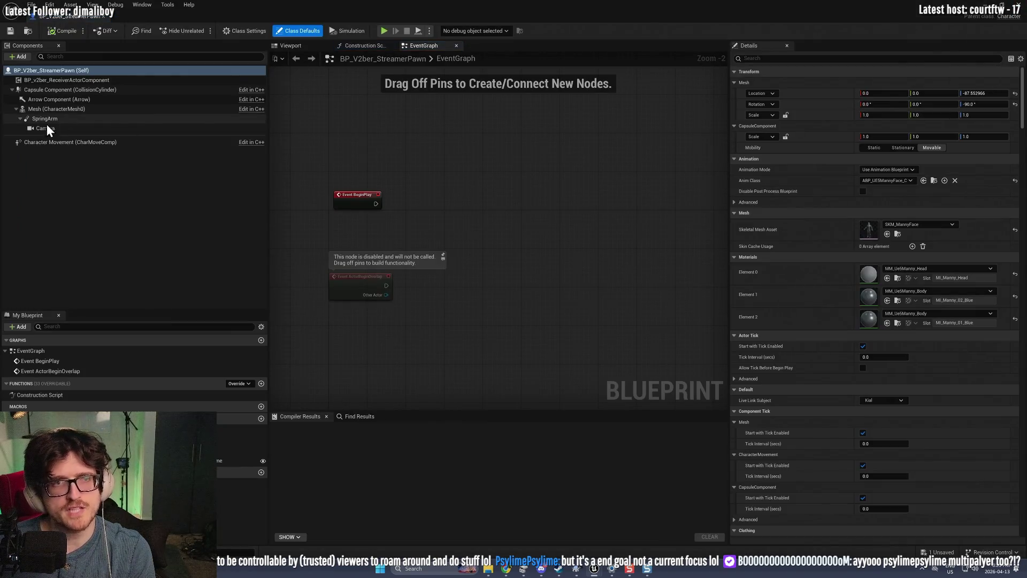
pyautogui.click(52, 79)
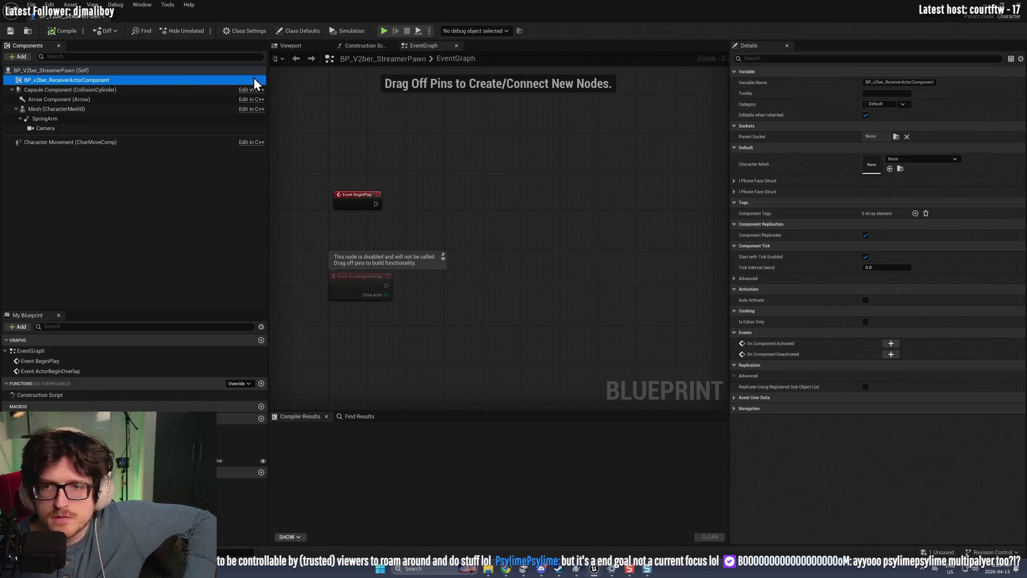
pyautogui.rightClick(110, 83)
pyautogui.click(162, 199)
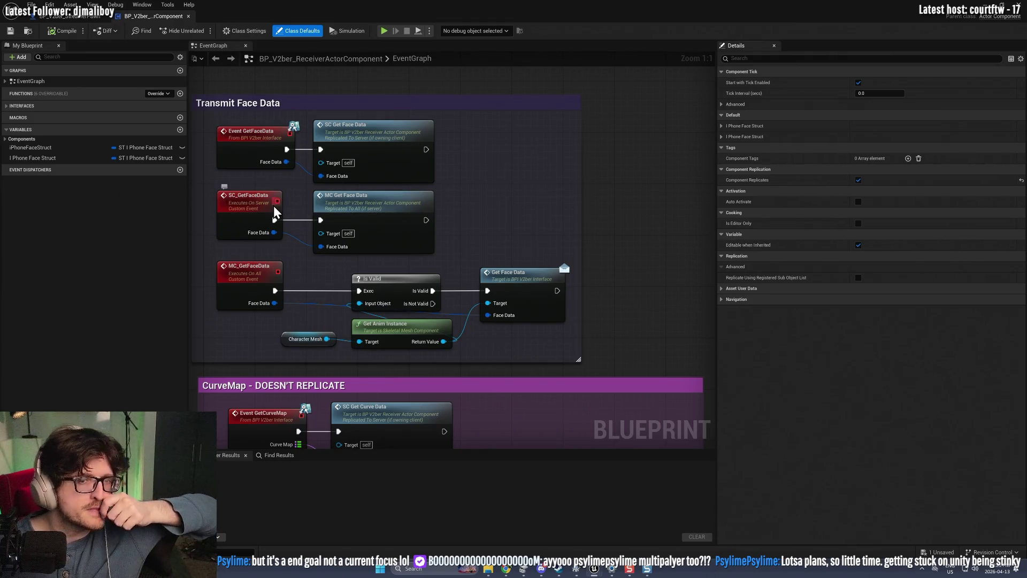
# Step: Inspect the Get Face Data graph, compile the component, and return to the StreamerPawn tab
pyautogui.click(498, 276)
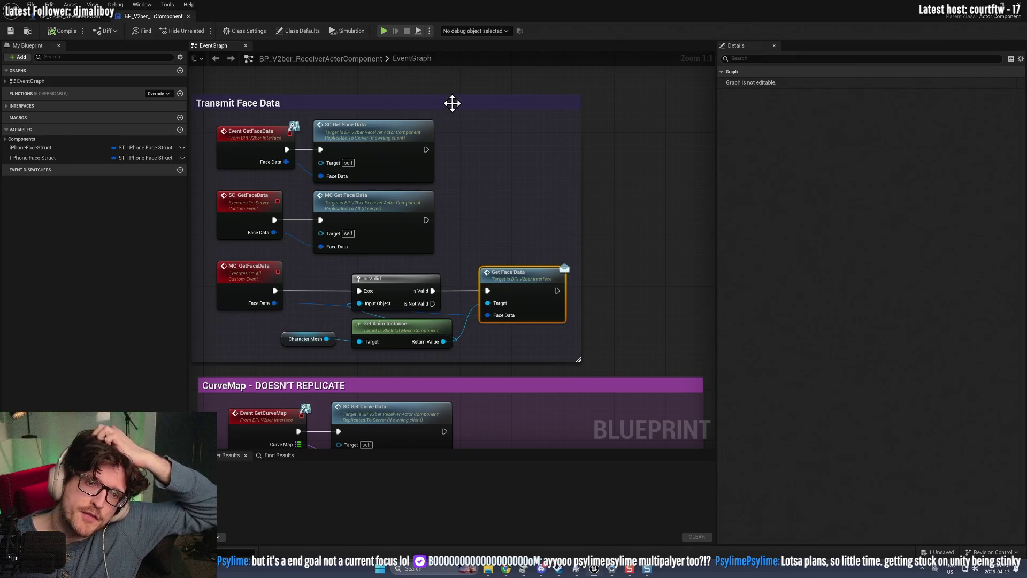
pyautogui.scroll(-5, 602, 323)
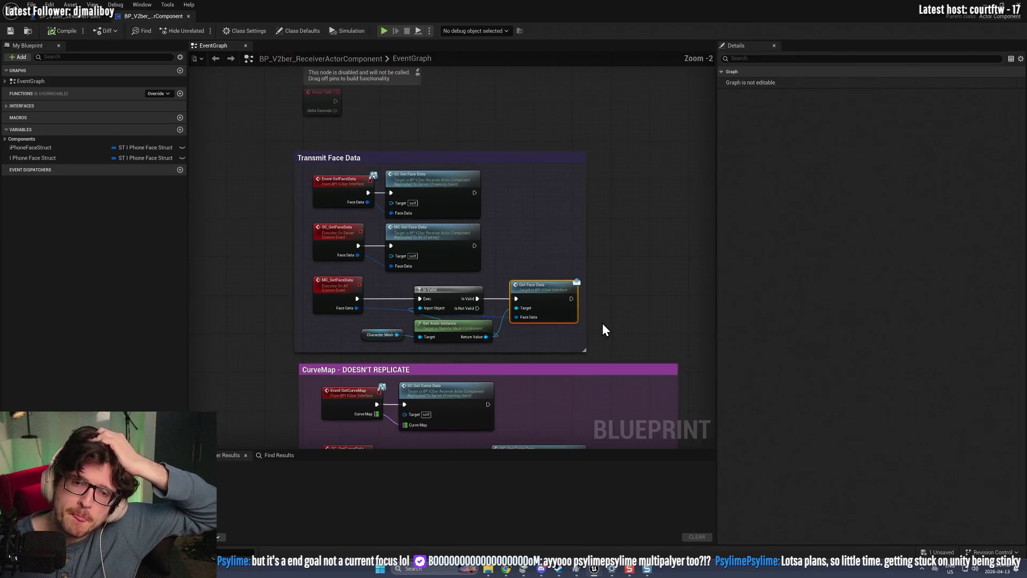
pyautogui.moveTo(580, 260)
pyautogui.mouseDown()
pyautogui.moveTo(525, 186)
pyautogui.moveTo(464, 129)
pyautogui.mouseUp()
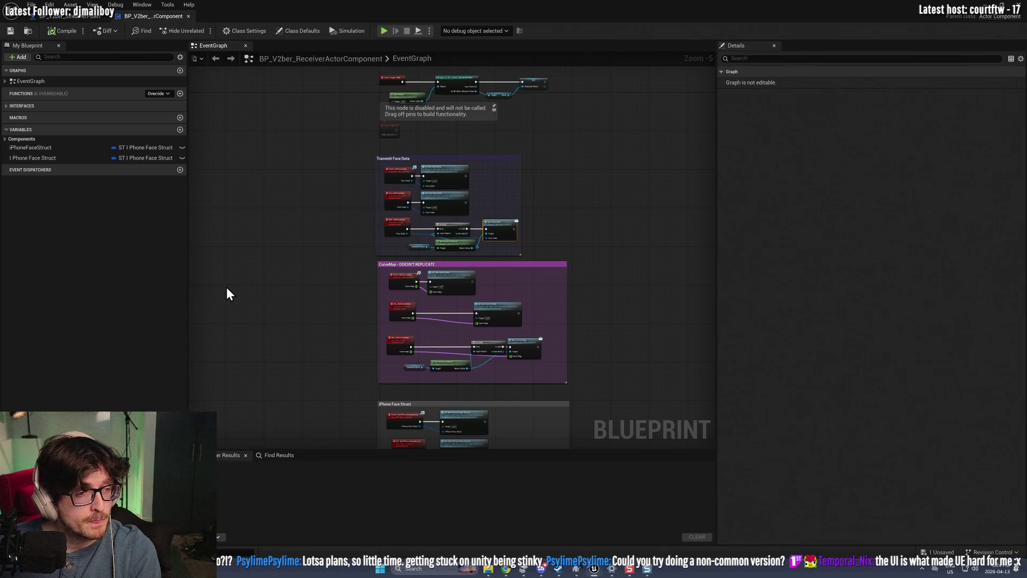
pyautogui.scroll(2, 245, 350)
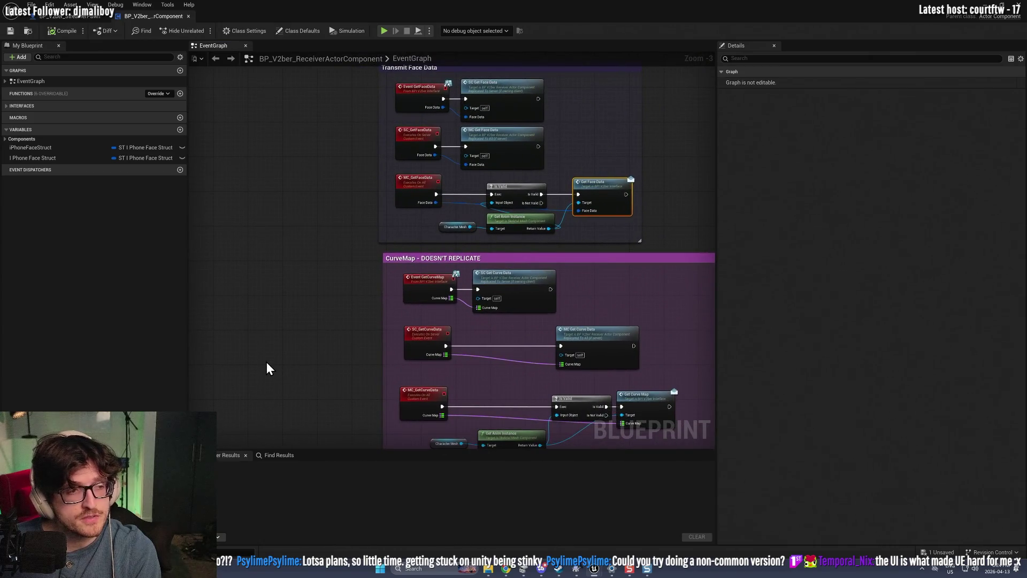
pyautogui.scroll(-1, 262, 346)
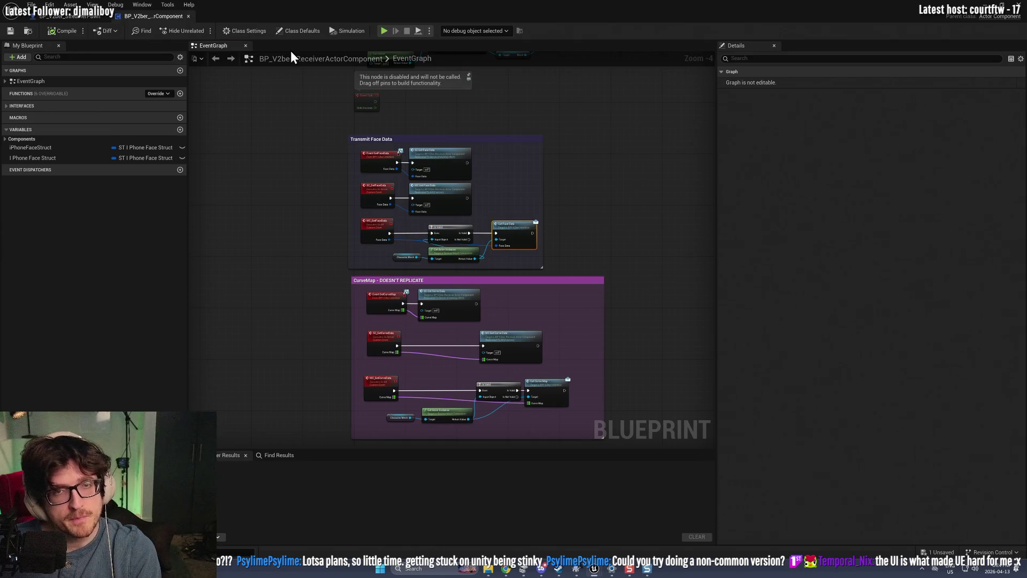
pyautogui.click(57, 33)
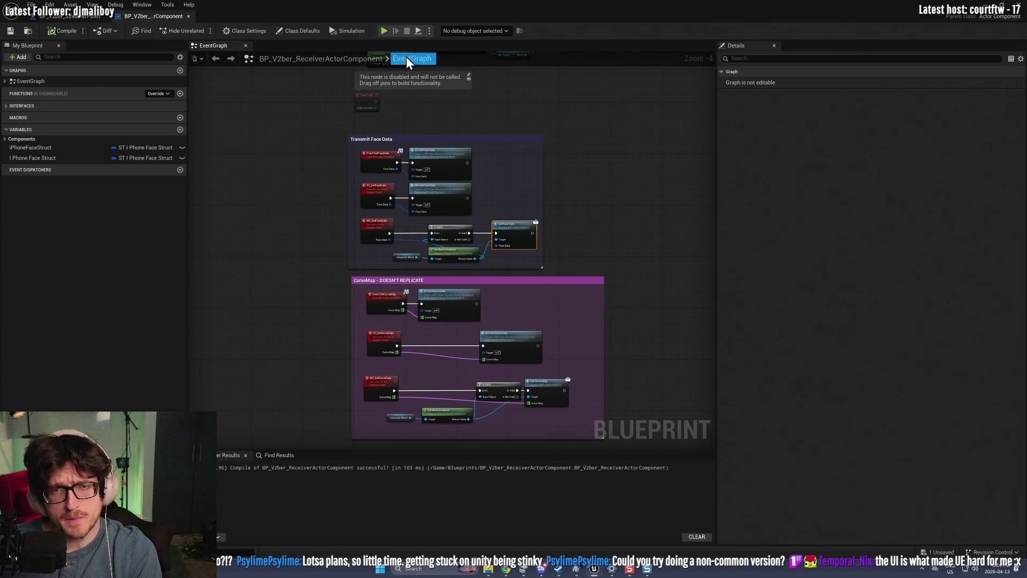
pyautogui.moveTo(407, 57)
pyautogui.mouseDown()
pyautogui.moveTo(426, 321)
pyautogui.moveTo(424, 310)
pyautogui.mouseUp()
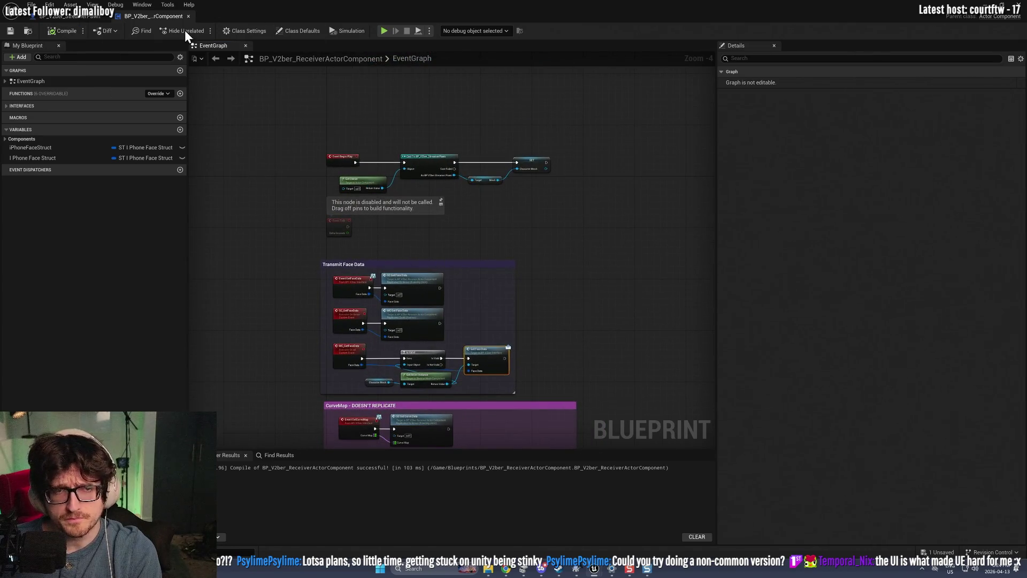
pyautogui.click(76, 16)
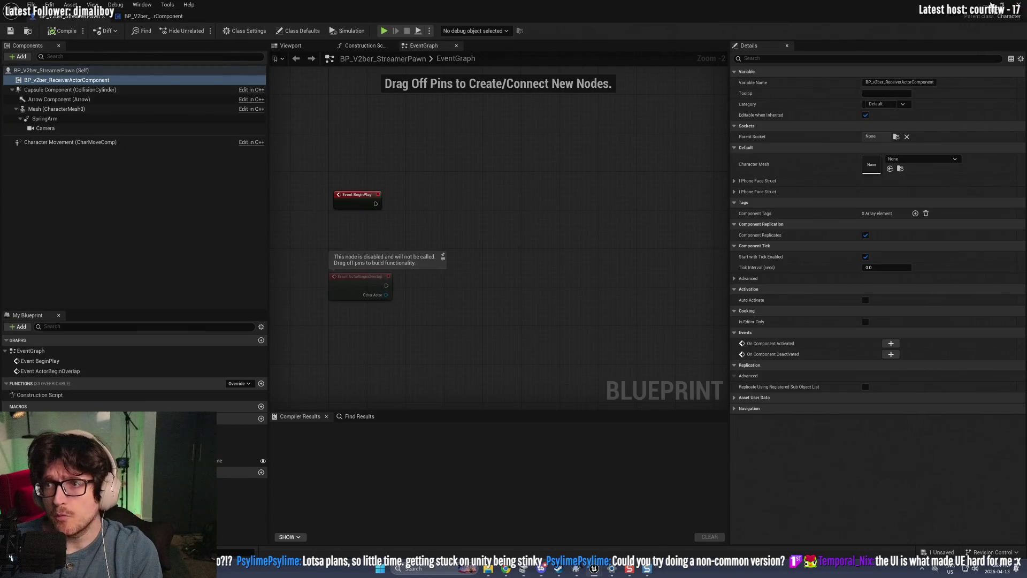
# Step: Start a play-in-editor test and spawn Player 2 as the Actor-class streamer pawn
pyautogui.hotkey('alt', 'Tab')
pyautogui.click(201, 32)
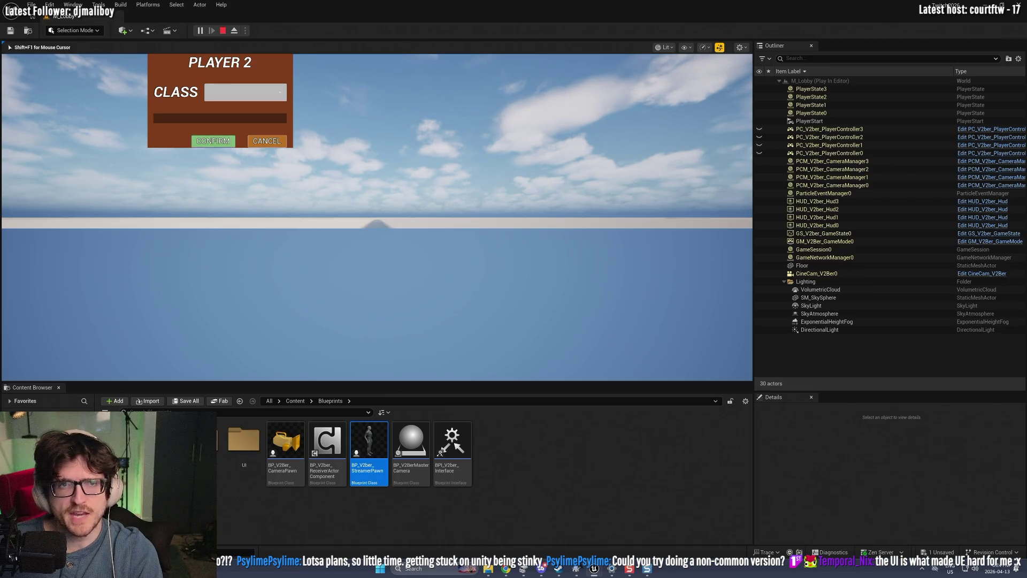
pyautogui.click(245, 92)
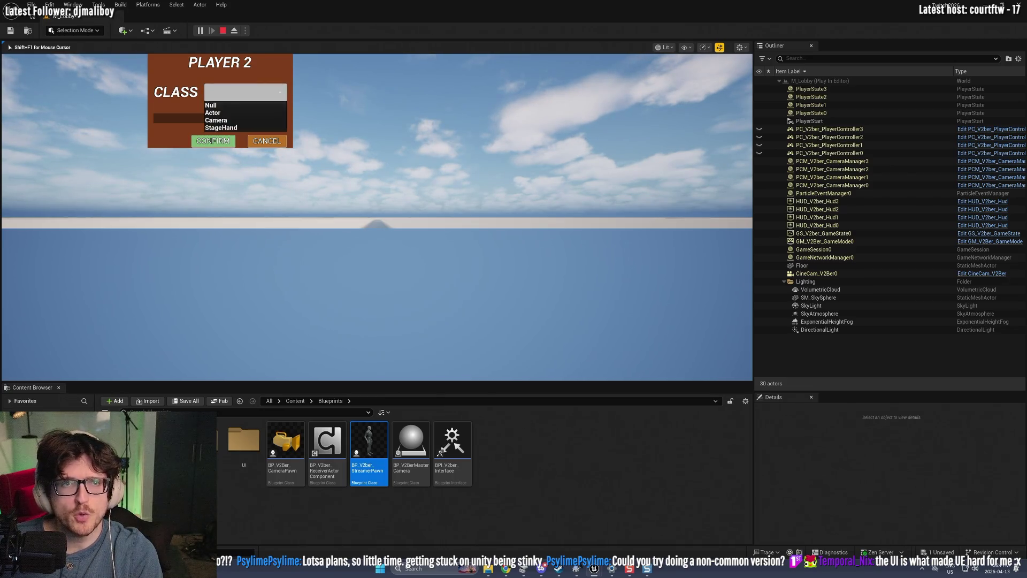
pyautogui.click(220, 105)
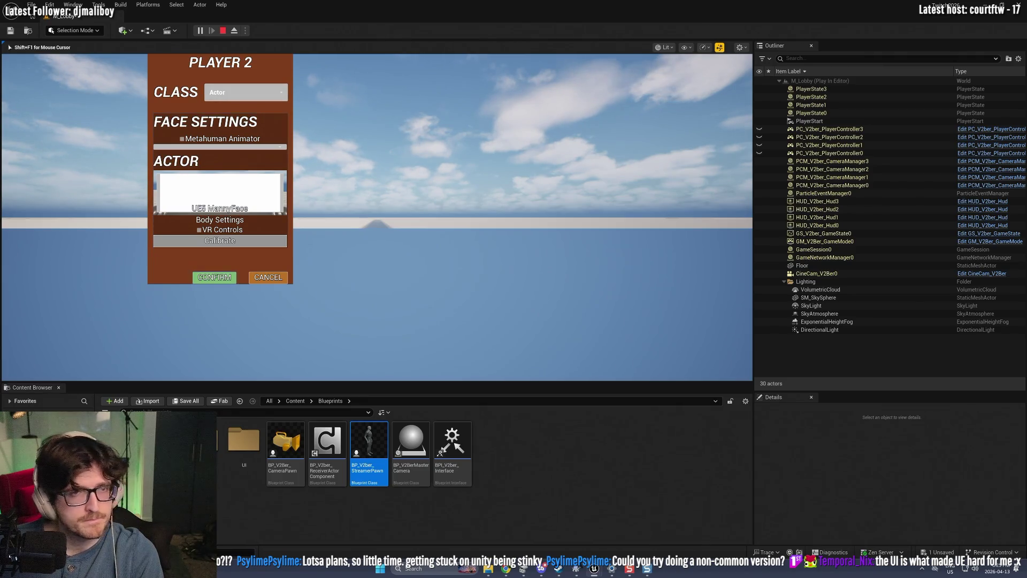
pyautogui.click(214, 277)
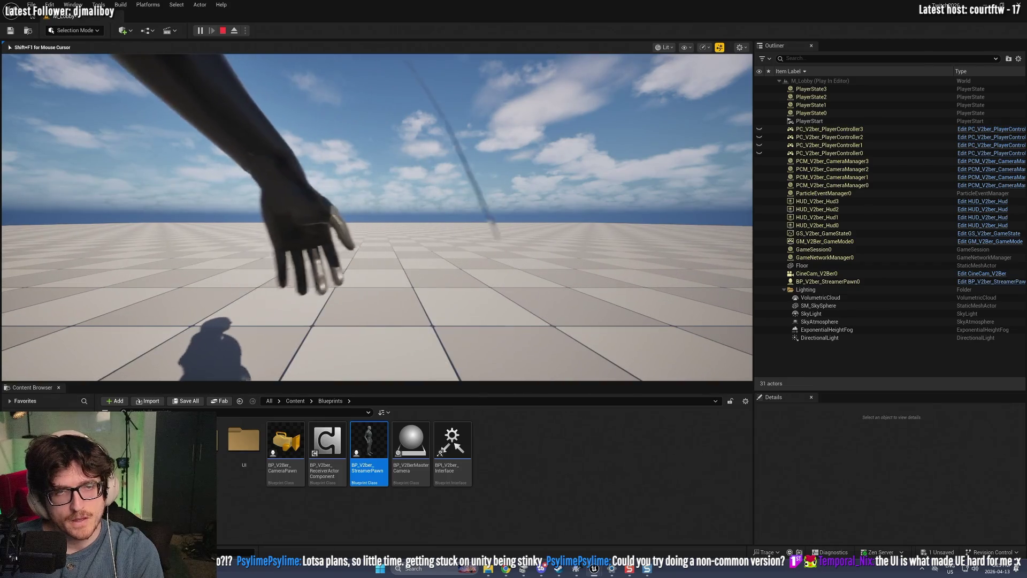
# Step: Stop the running simulation from the StreamerPawn window and return to the level editor
pyautogui.hotkey('alt', 'Tab')
pyautogui.click(406, 32)
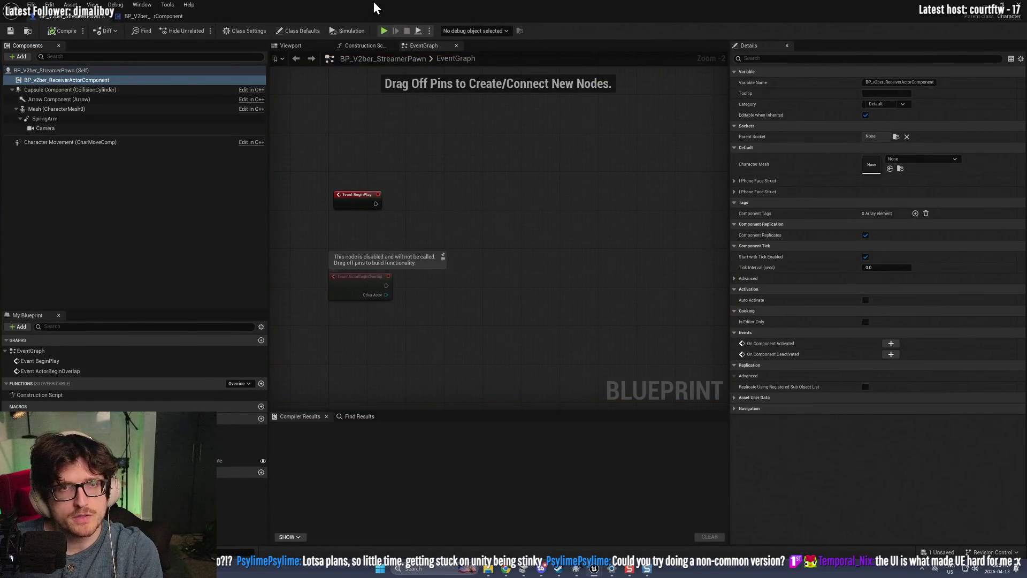
pyautogui.hotkey('alt', 'Tab')
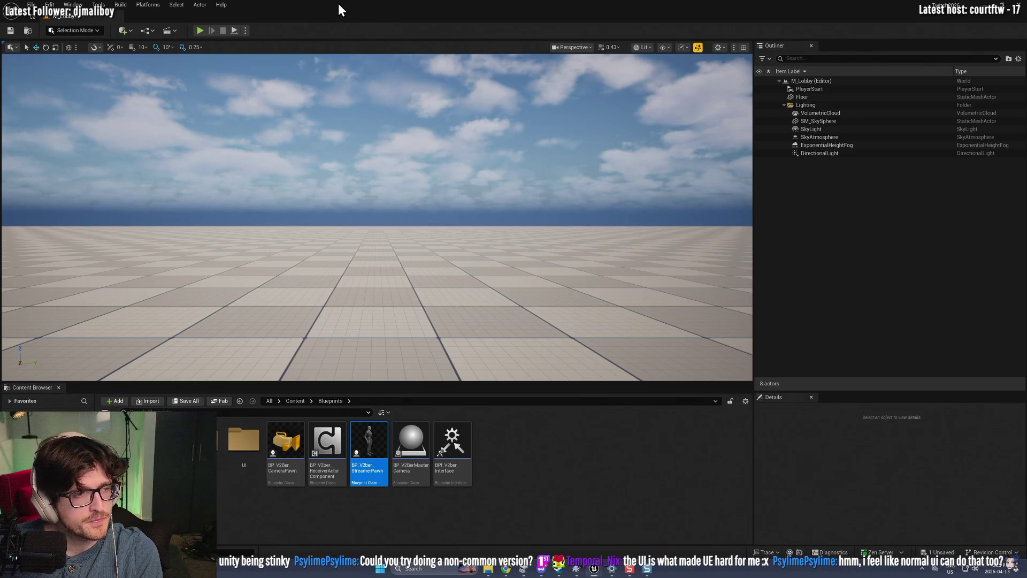
# Step: Snap the editor right, set Net Mode to Play As Listen Server, and start playing
pyautogui.press('super+Right')
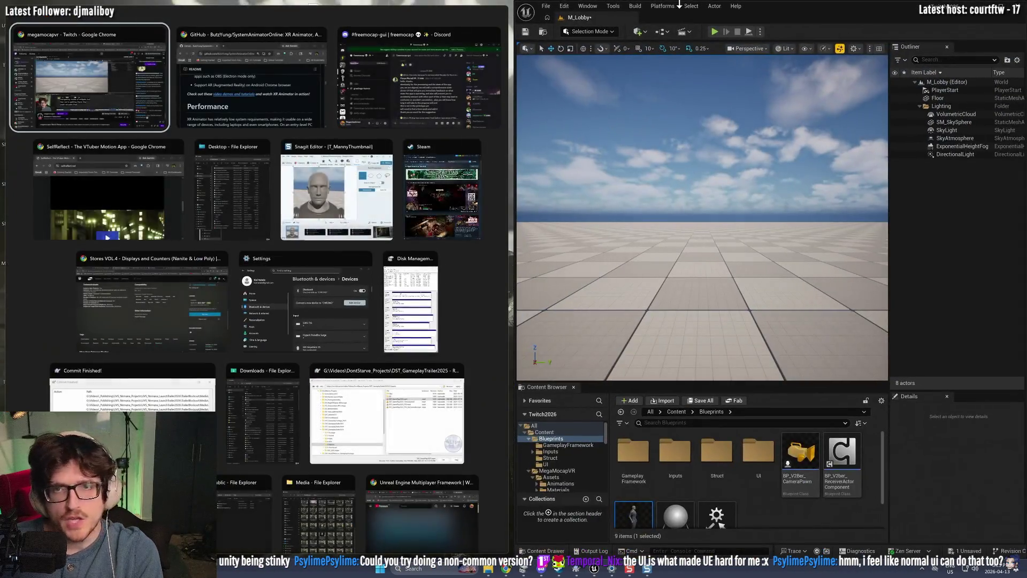
pyautogui.click(798, 11)
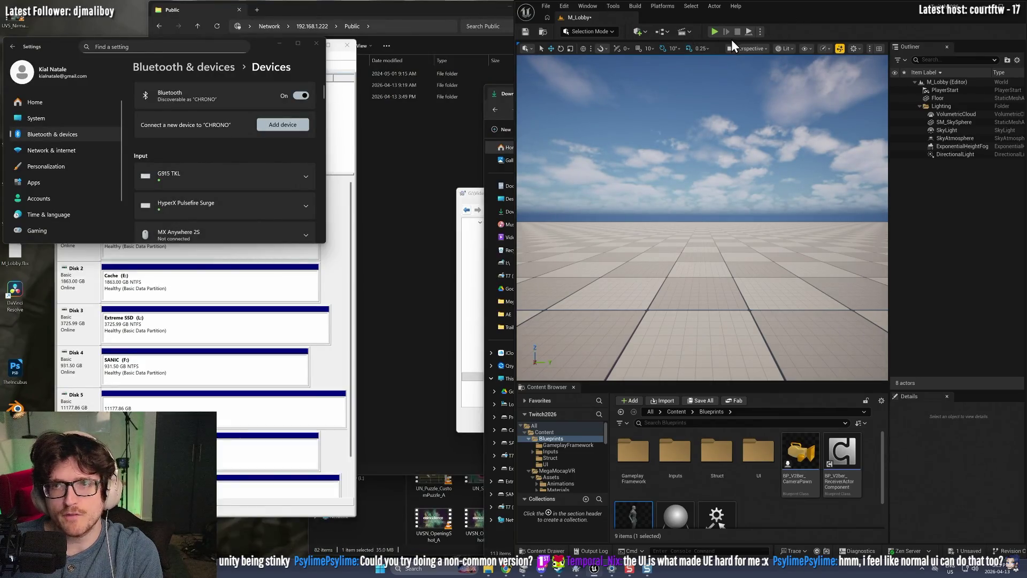
pyautogui.click(760, 31)
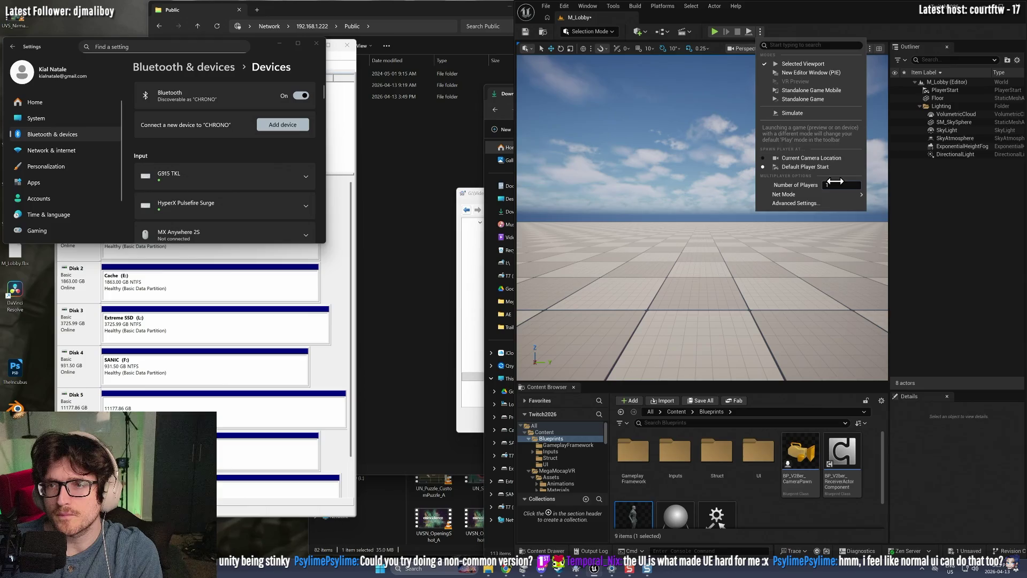
pyautogui.moveTo(857, 194)
pyautogui.click(883, 207)
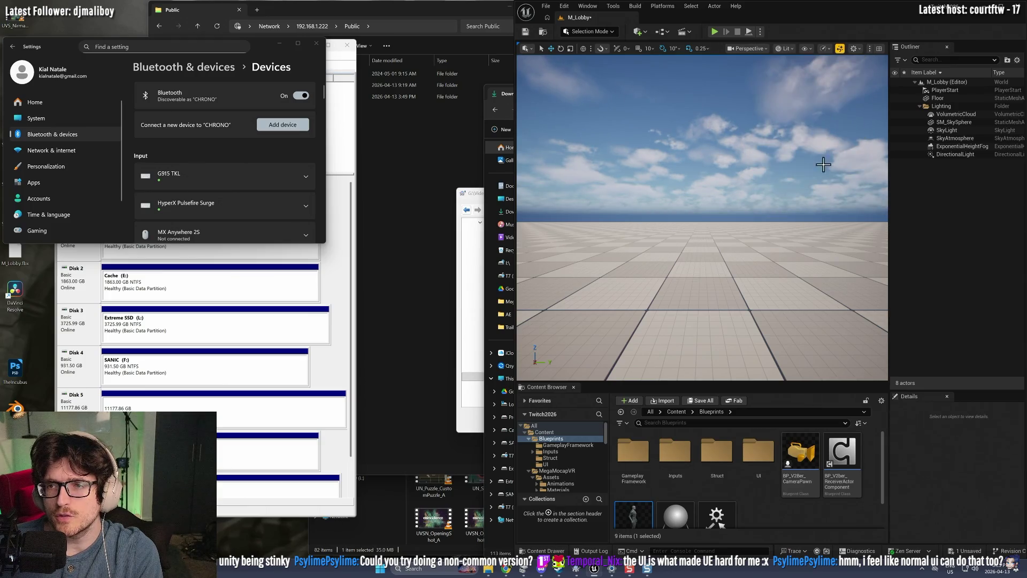
pyautogui.click(714, 32)
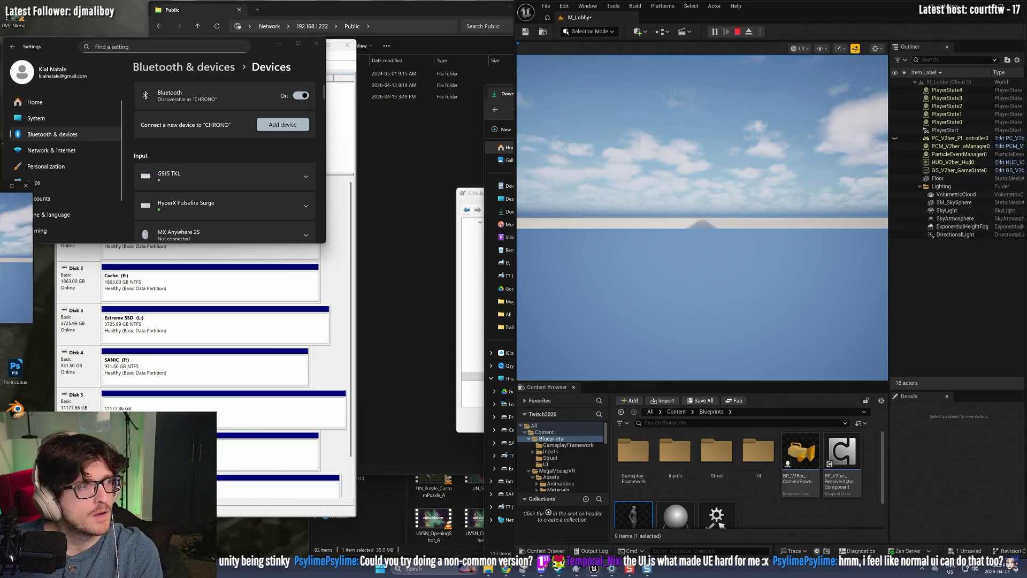
# Step: Arrange the client window and confirm Actor as Player 1's class to spawn the pawn
pyautogui.press('super+Left')
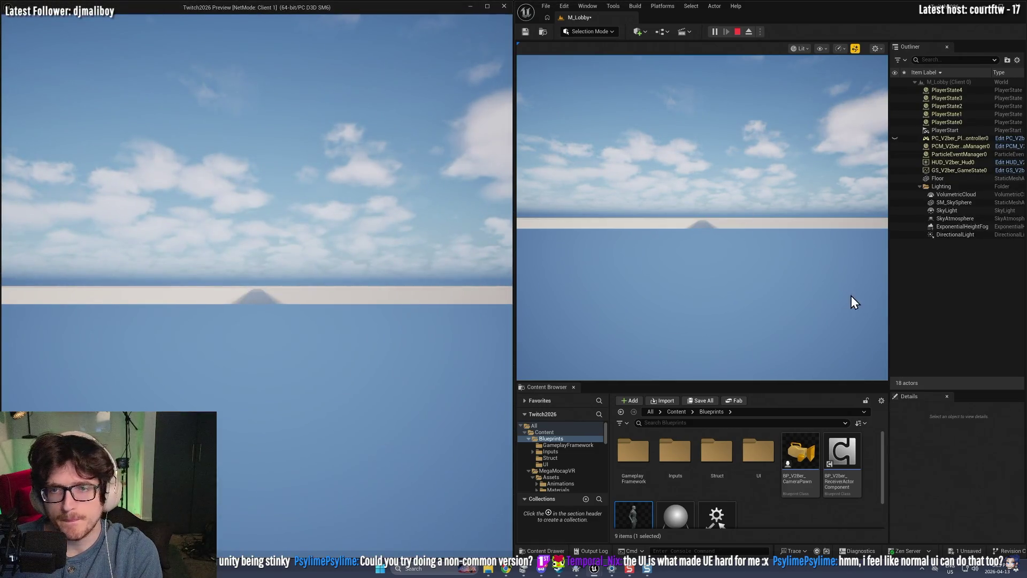
pyautogui.click(845, 281)
pyautogui.press('super+Tab')
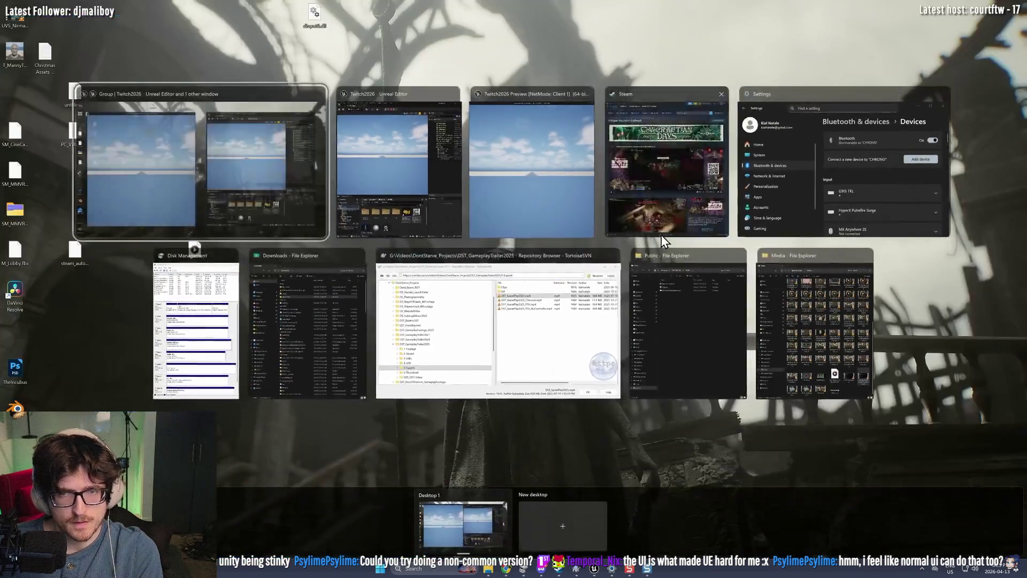
pyautogui.click(549, 183)
pyautogui.click(613, 210)
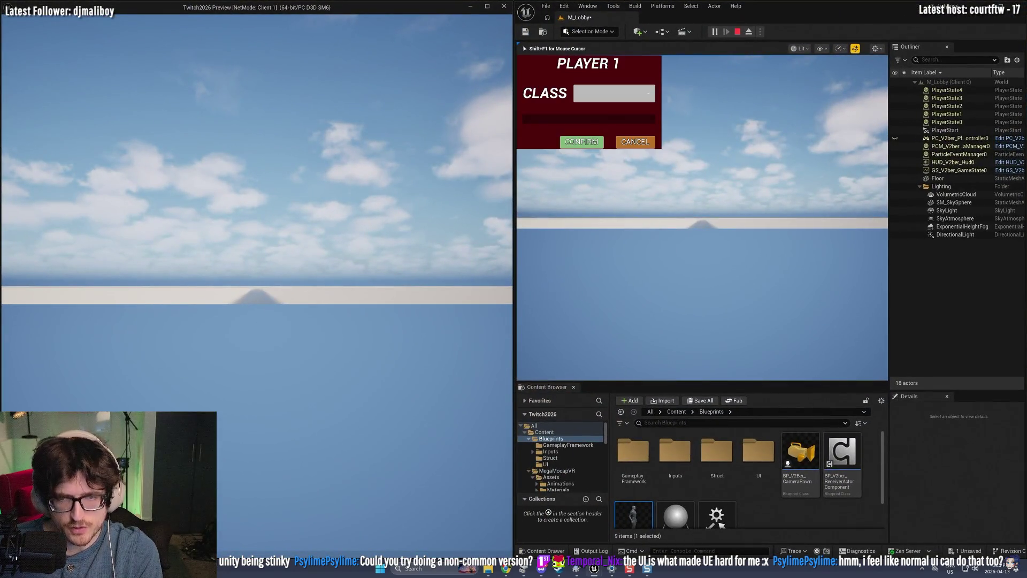
pyautogui.hotkey('shift', 'F1')
pyautogui.click(613, 93)
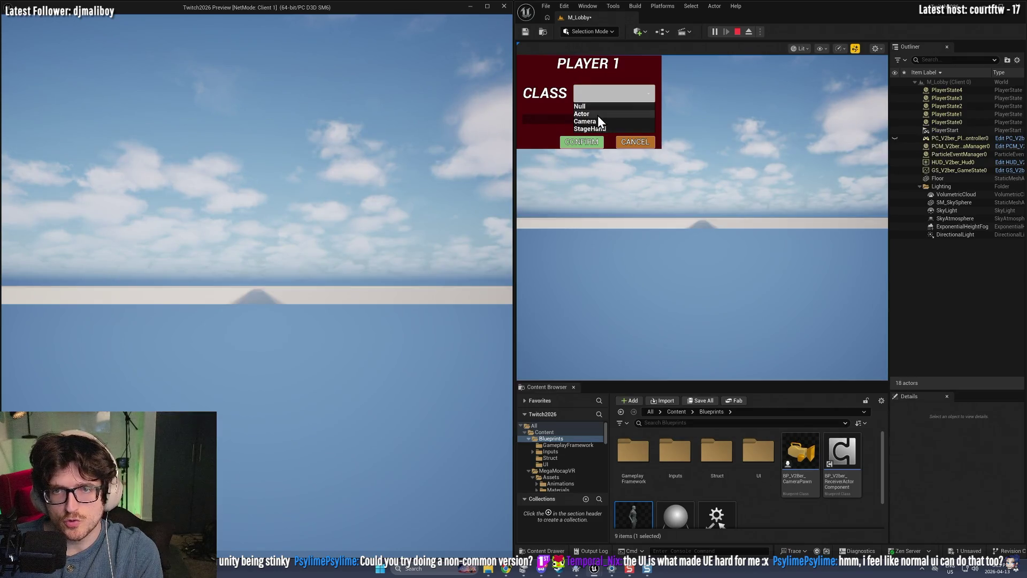
pyautogui.click(598, 120)
pyautogui.click(586, 279)
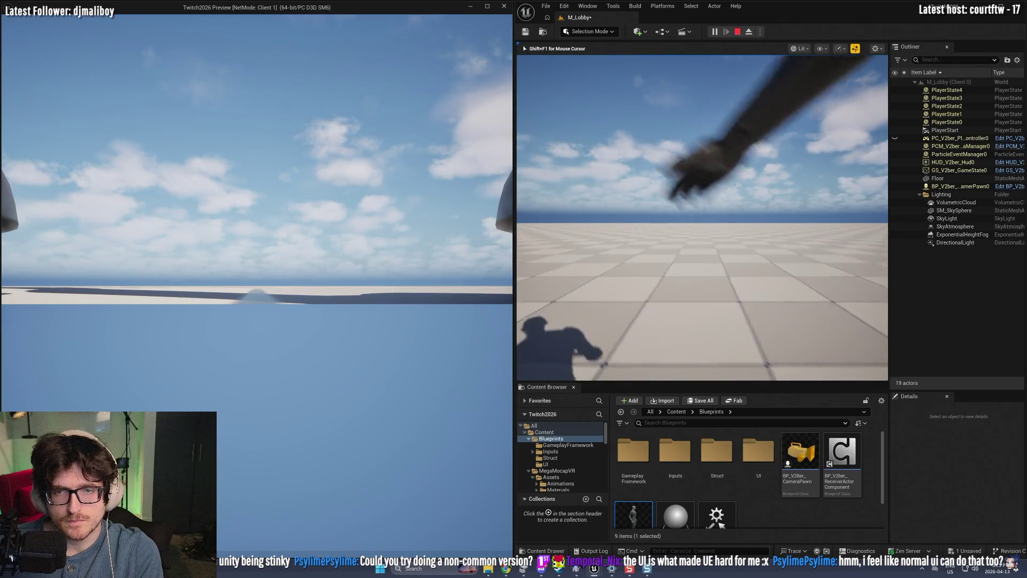
# Step: Eject with F8 to view the character, re-possess it, stop the test, and maximize the editor
pyautogui.hotkey('alt', 'Tab')
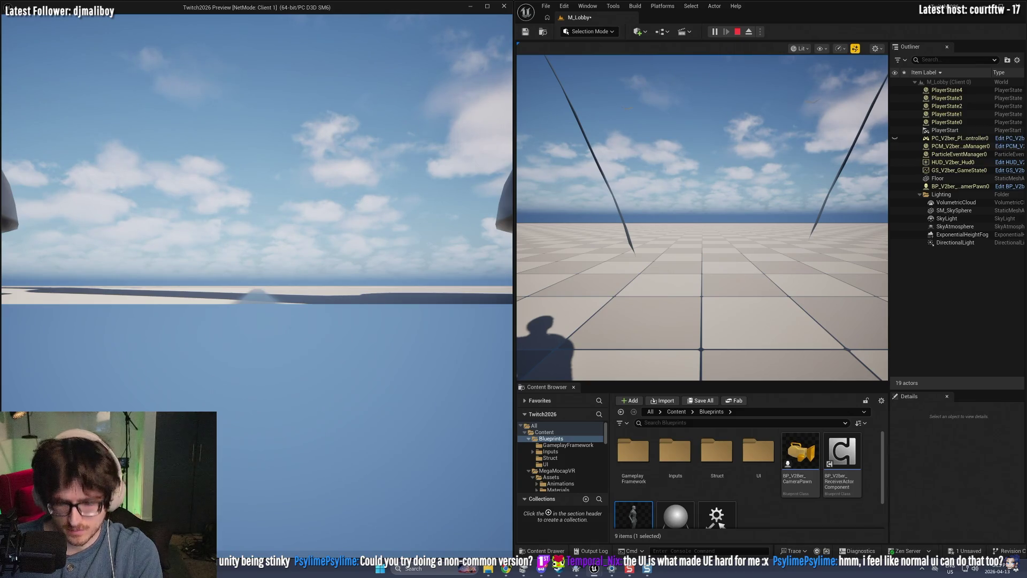
pyautogui.press('F8')
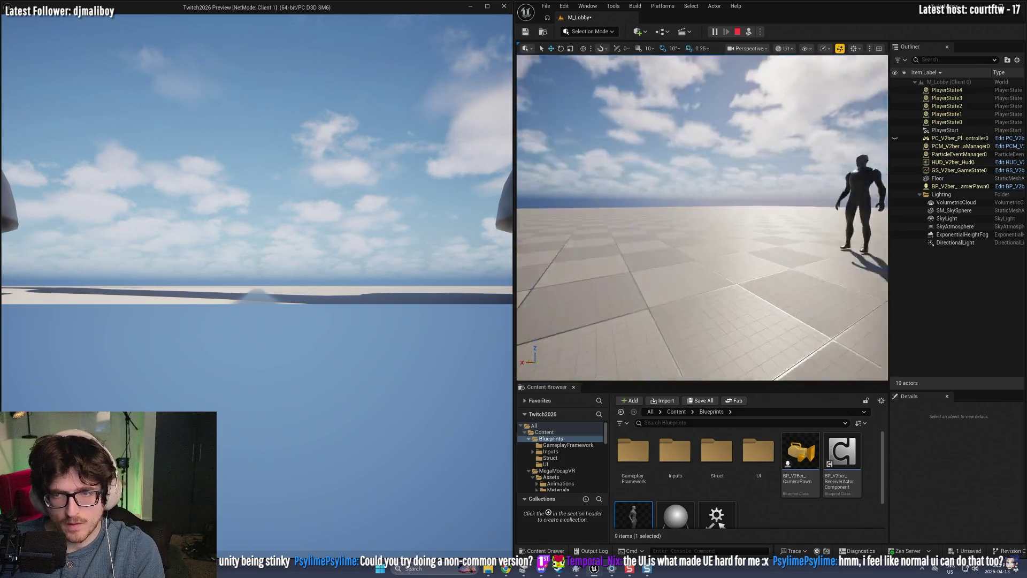
pyautogui.click(650, 268)
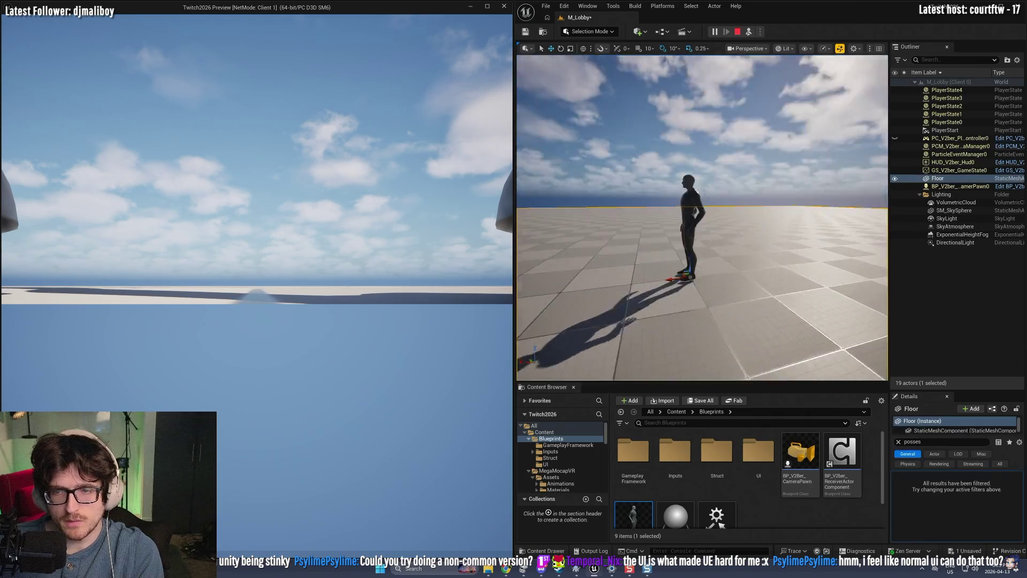
pyautogui.press('F8')
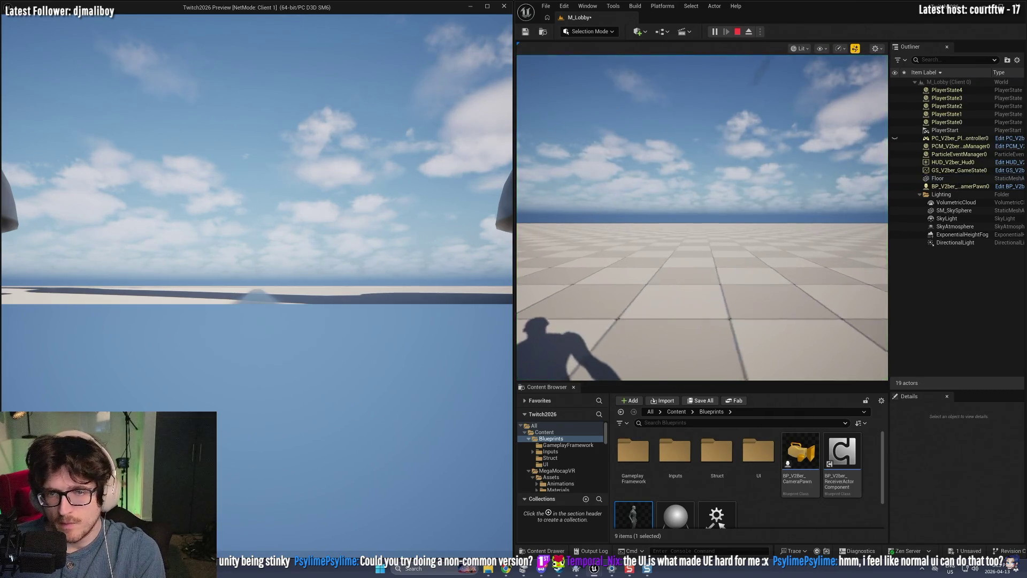
pyautogui.click(801, 230)
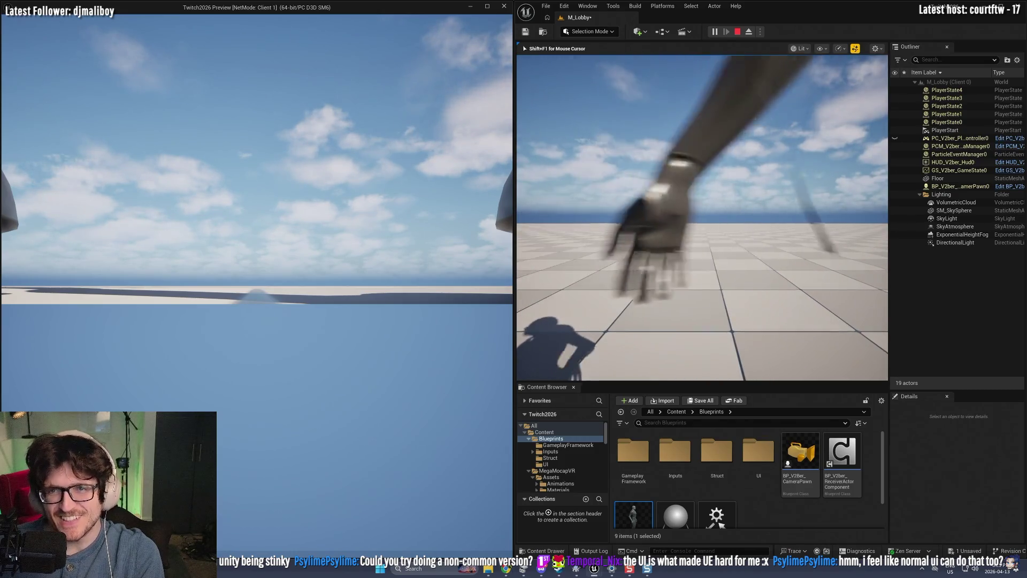
pyautogui.hotkey('shift', 'F1')
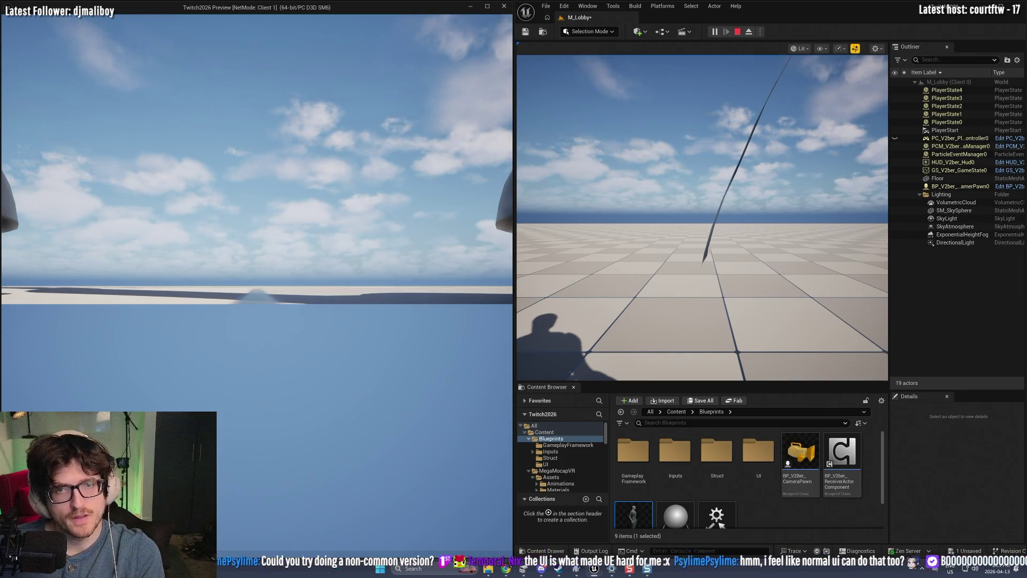
pyautogui.hotkey('alt', 'Tab')
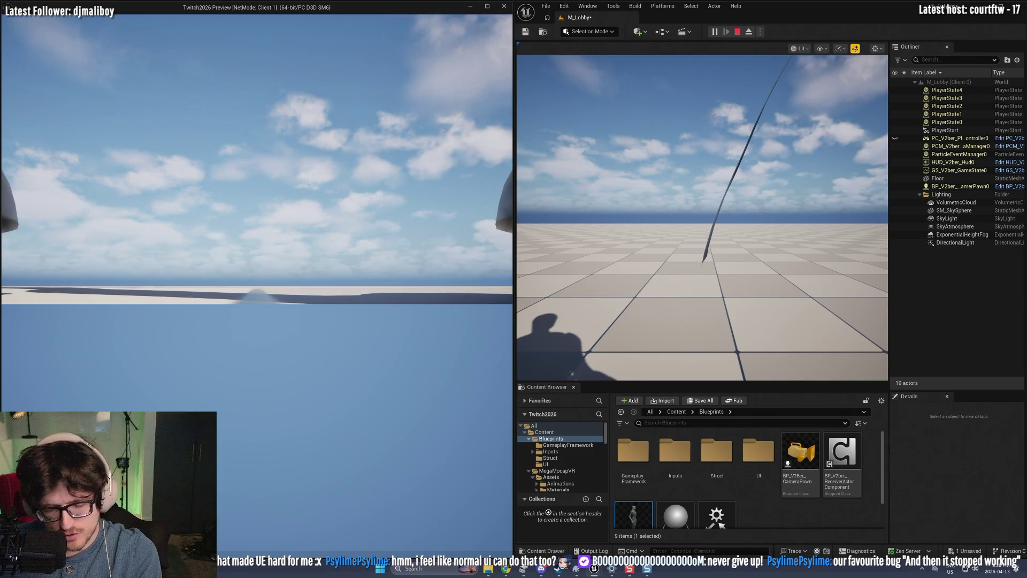
pyautogui.hotkey('alt', 'Tab')
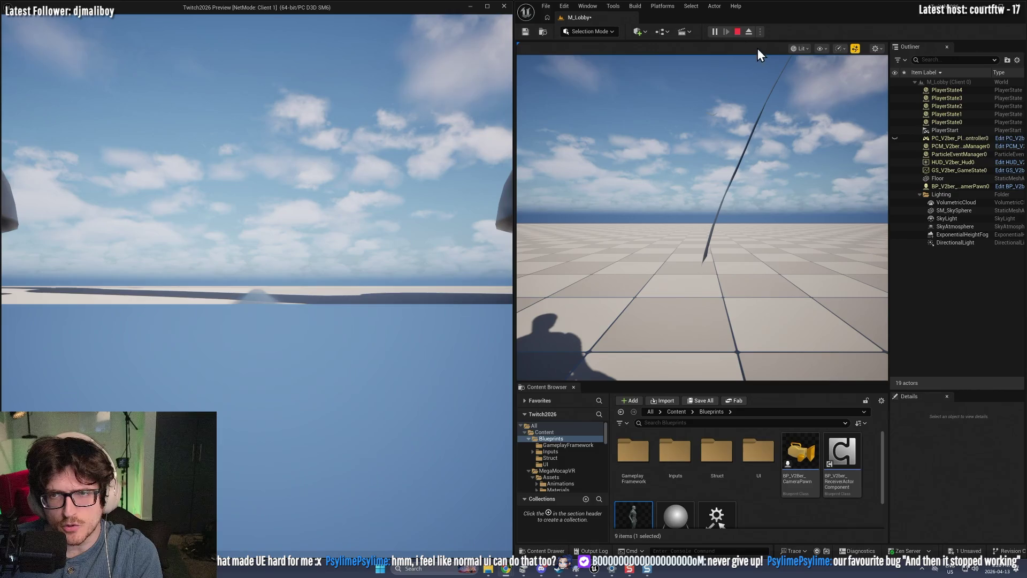
pyautogui.click(738, 32)
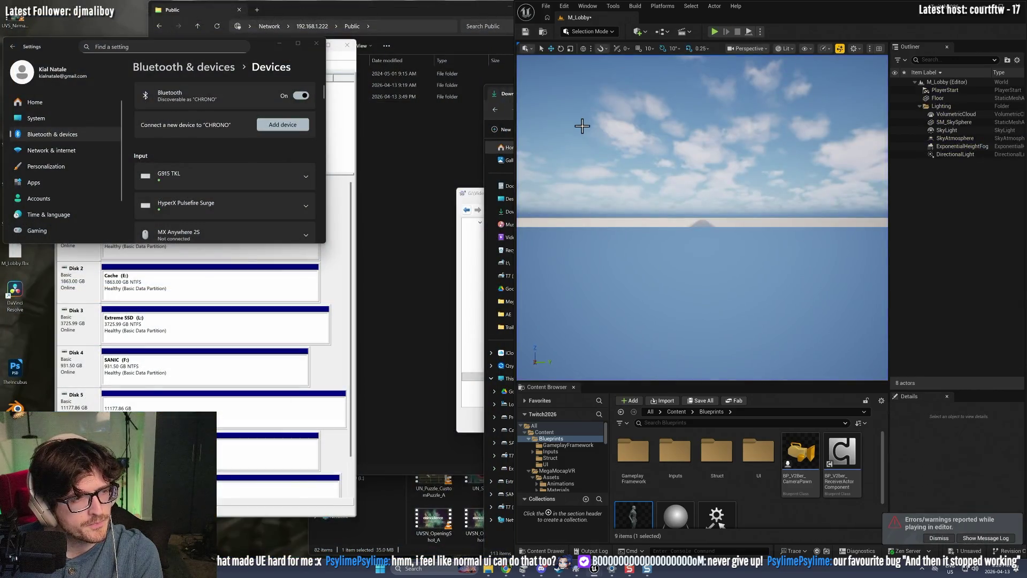
pyautogui.doubleClick(966, 5)
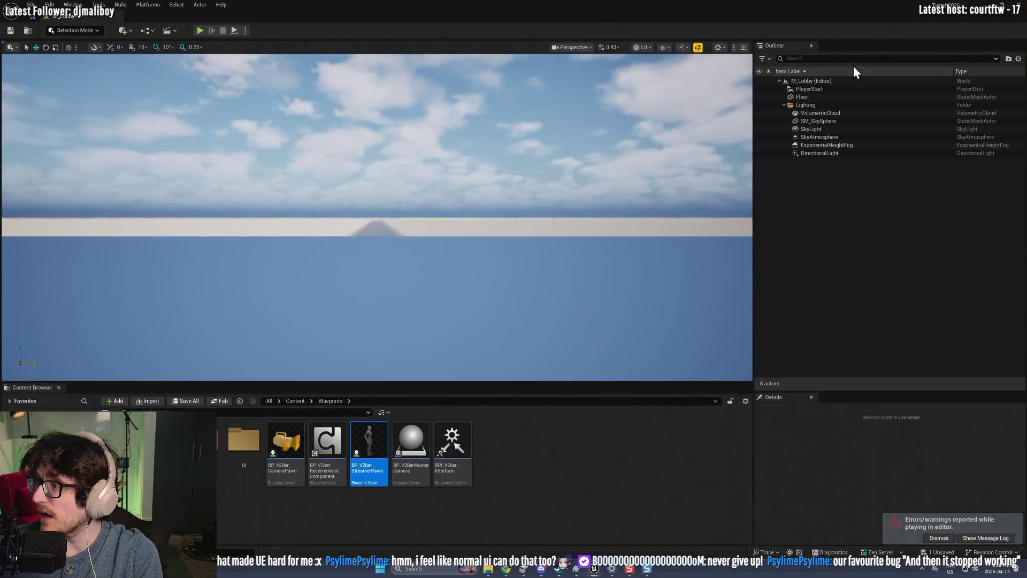
pyautogui.click(246, 31)
pyautogui.moveTo(310, 195)
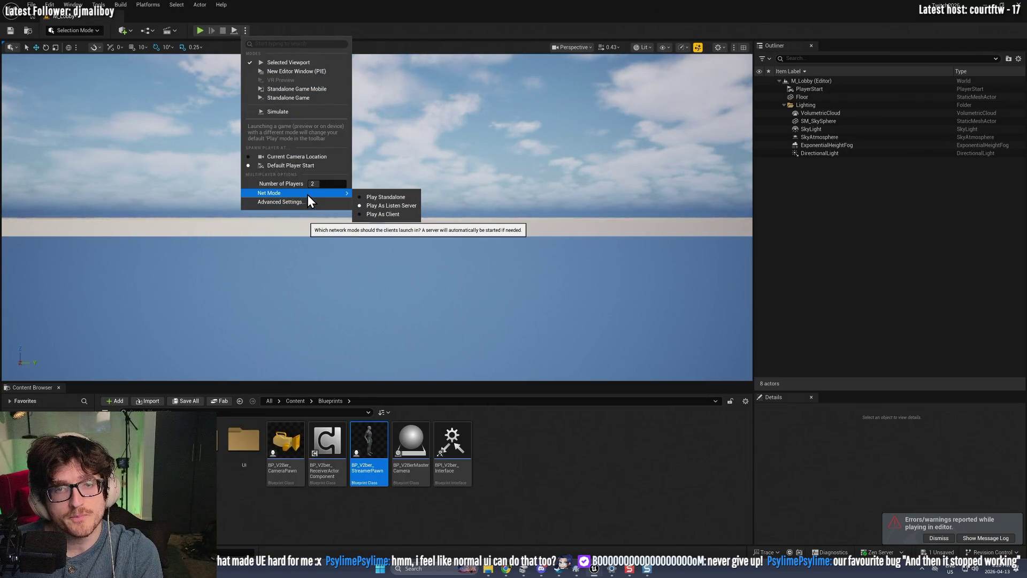
pyautogui.click(200, 31)
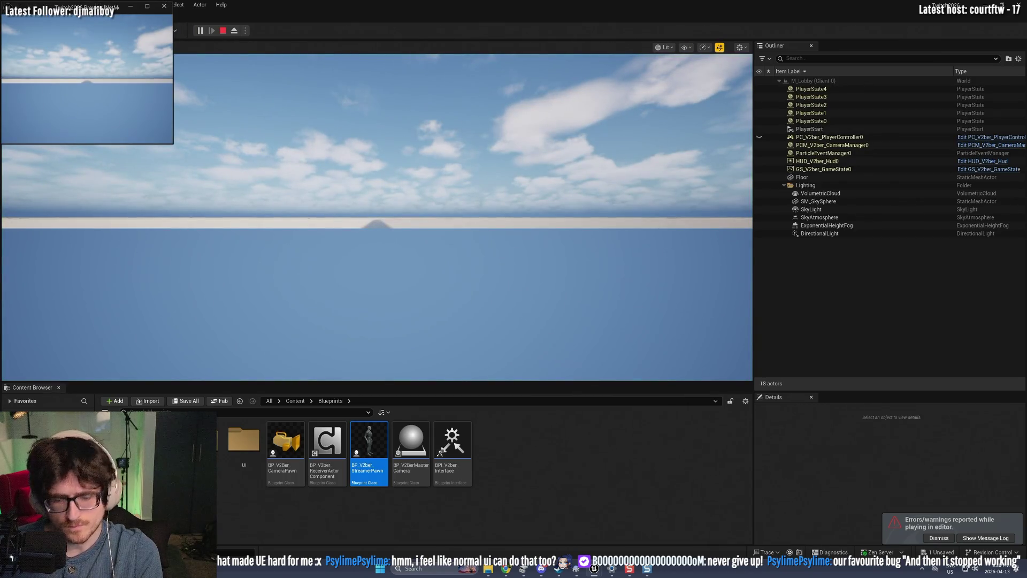
pyautogui.click(327, 164)
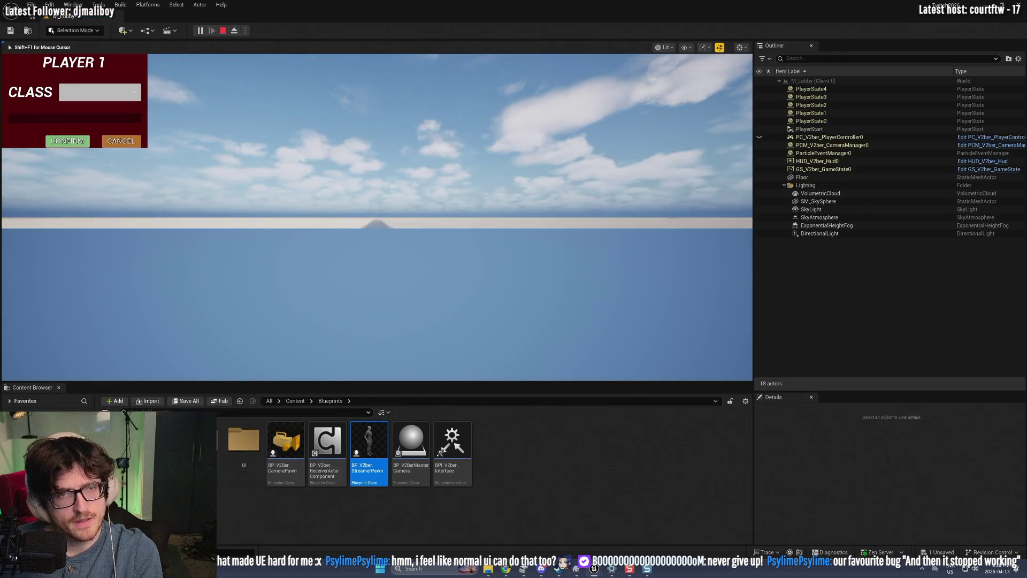
pyautogui.hotkey('shift', 'F1')
pyautogui.press('F11')
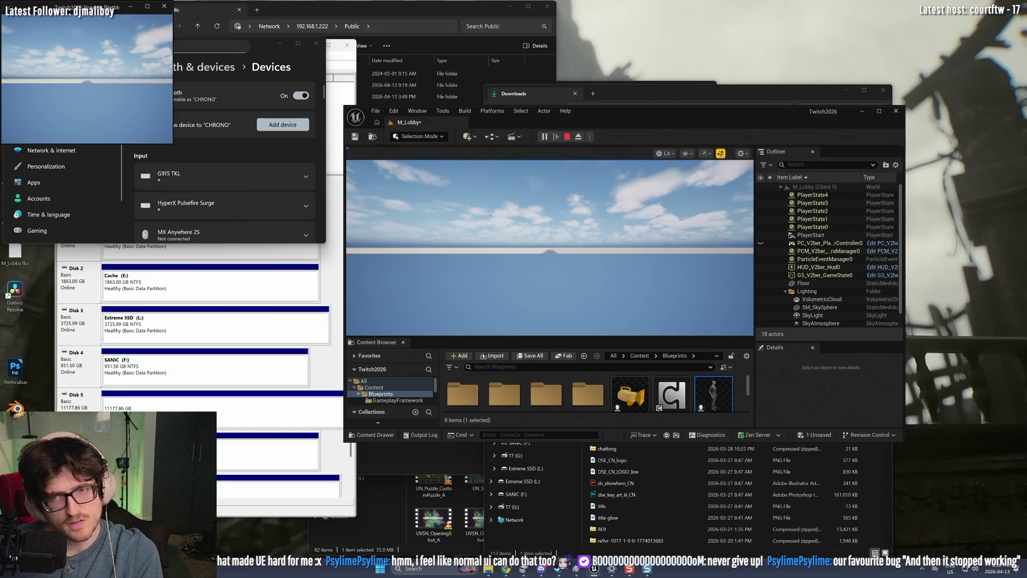
pyautogui.click(164, 7)
pyautogui.moveTo(654, 119); pyautogui.dragTo(497, 2)
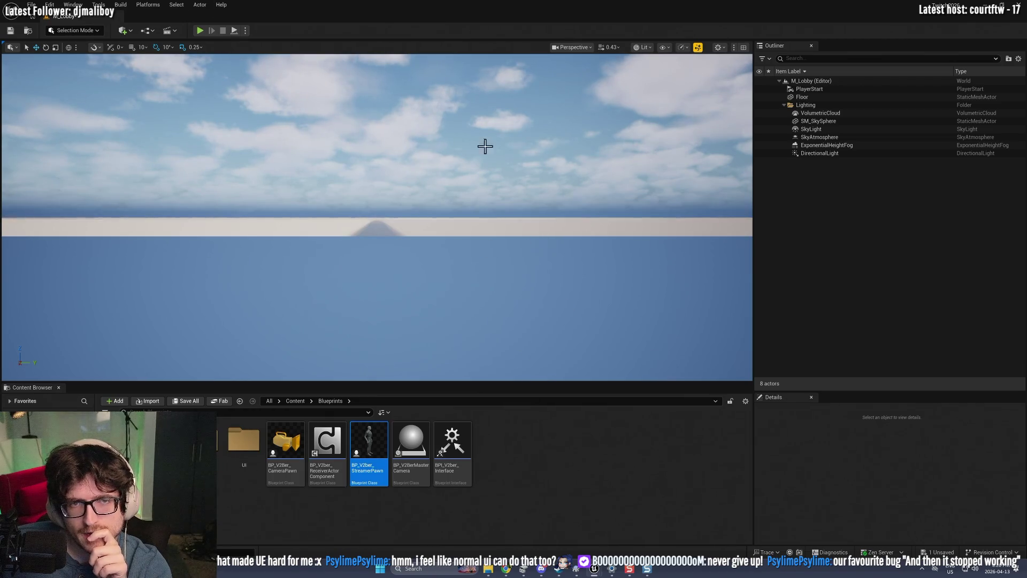
pyautogui.moveTo(359, 440)
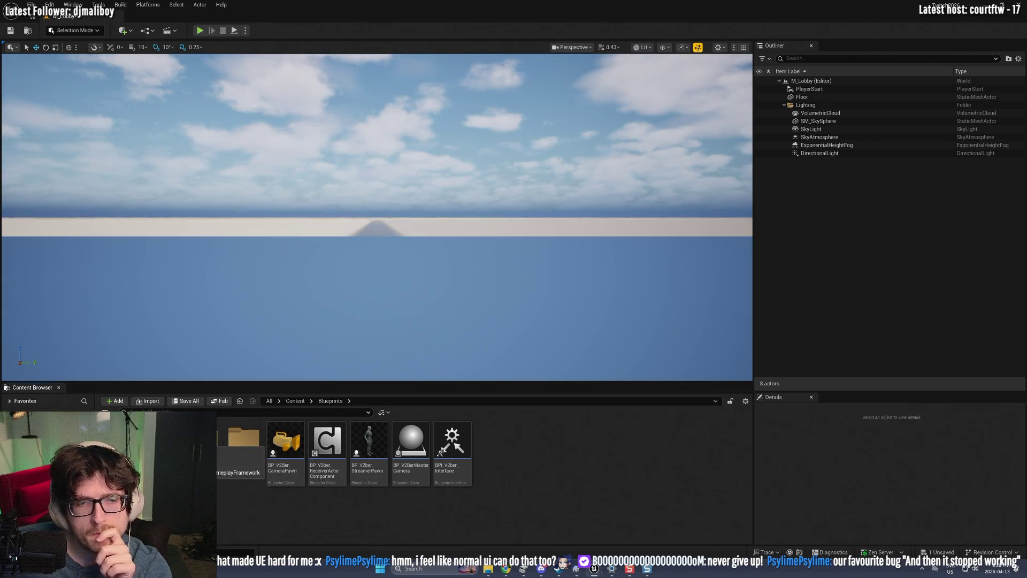
# Step: Open PC_V2ber_PlayerController maximized and view its BeginPlay and possessed-pawn-changed logic
pyautogui.click(329, 444)
pyautogui.doubleClick(329, 444)
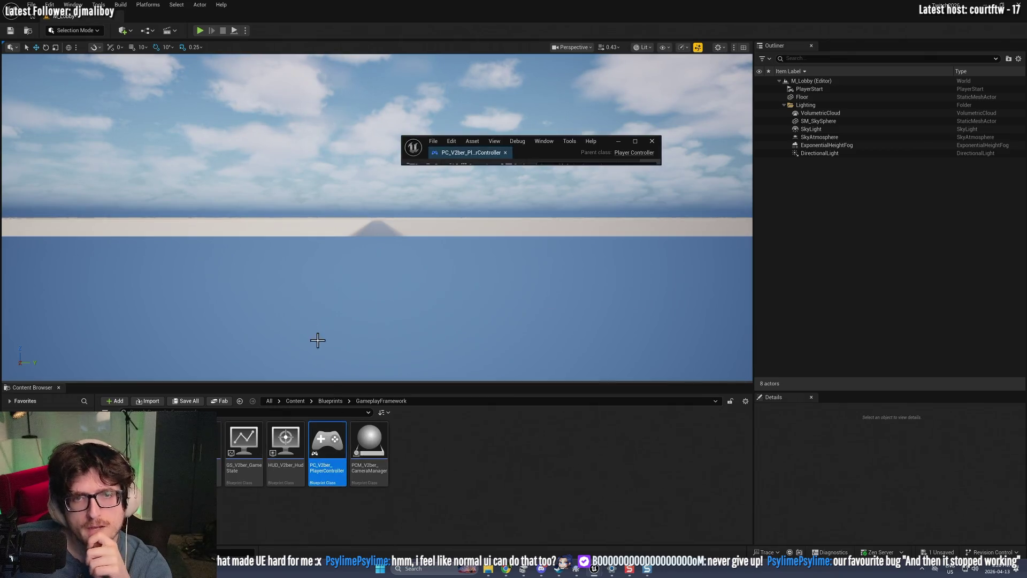
pyautogui.click(636, 142)
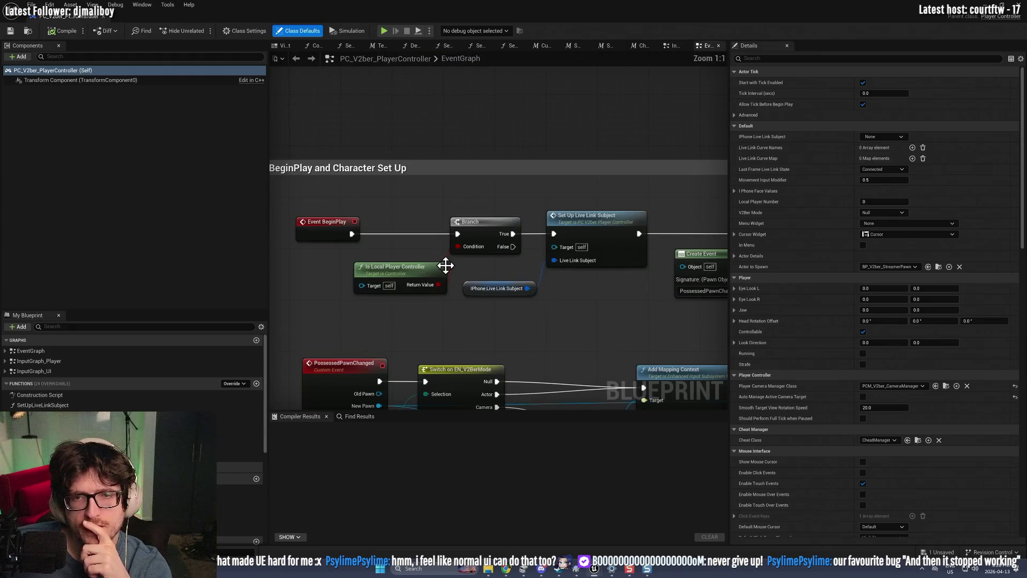
pyautogui.moveTo(406, 317)
pyautogui.mouseDown()
pyautogui.moveTo(450, 211)
pyautogui.moveTo(461, 207)
pyautogui.mouseUp()
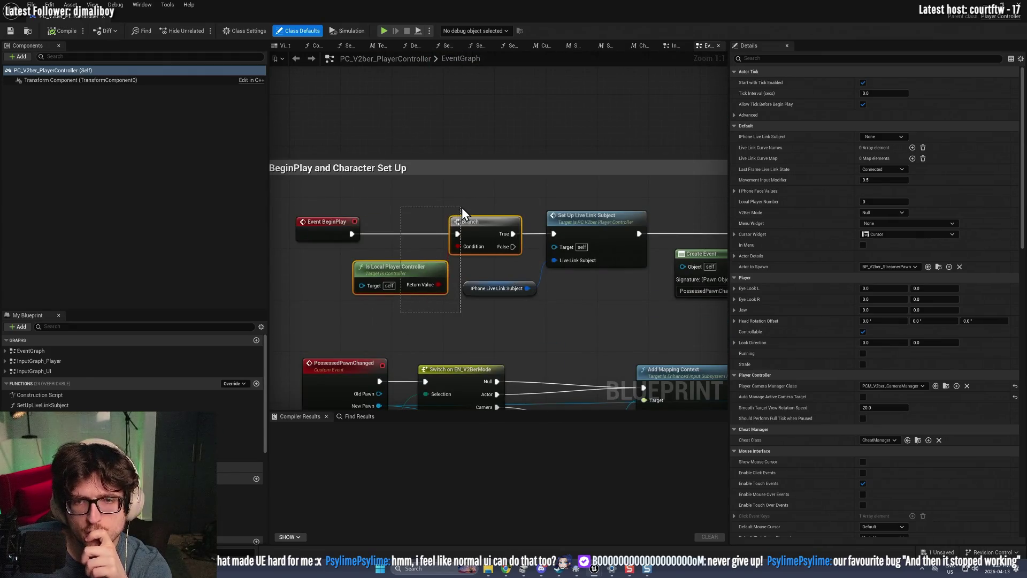
pyautogui.scroll(-3, 534, 284)
pyautogui.moveTo(523, 317); pyautogui.dragTo(501, 330)
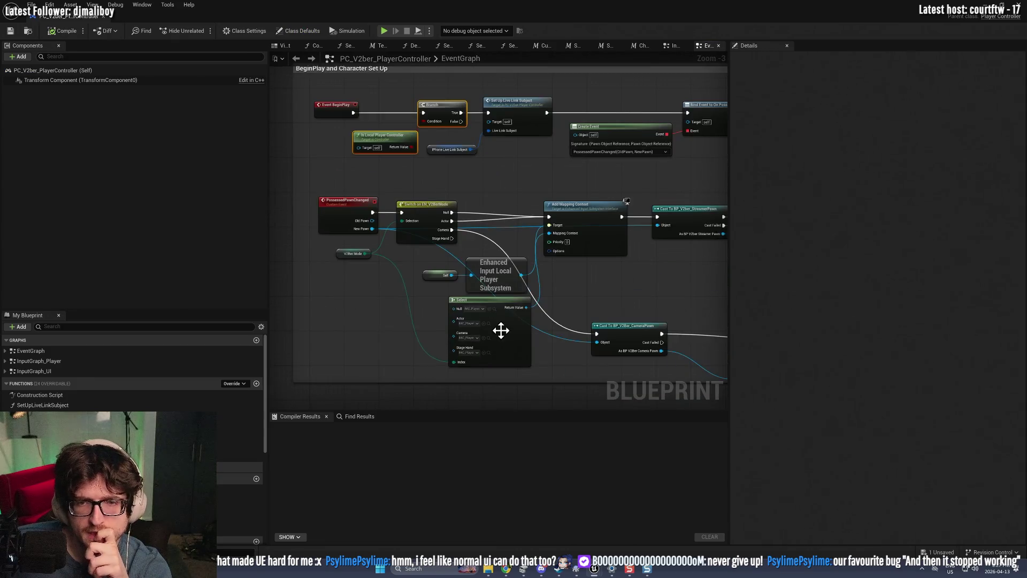